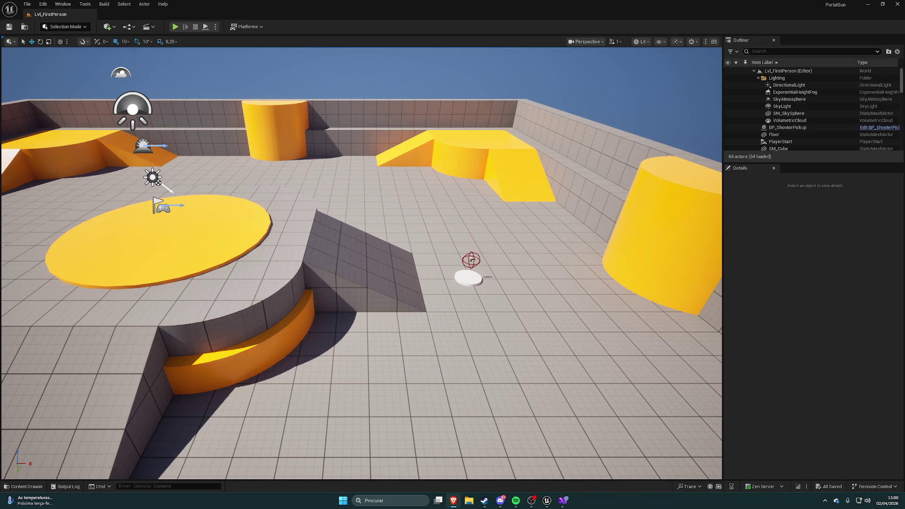
# Step: Select the Floor actor, frame it and orbit the view around it
pyautogui.click(352, 147)
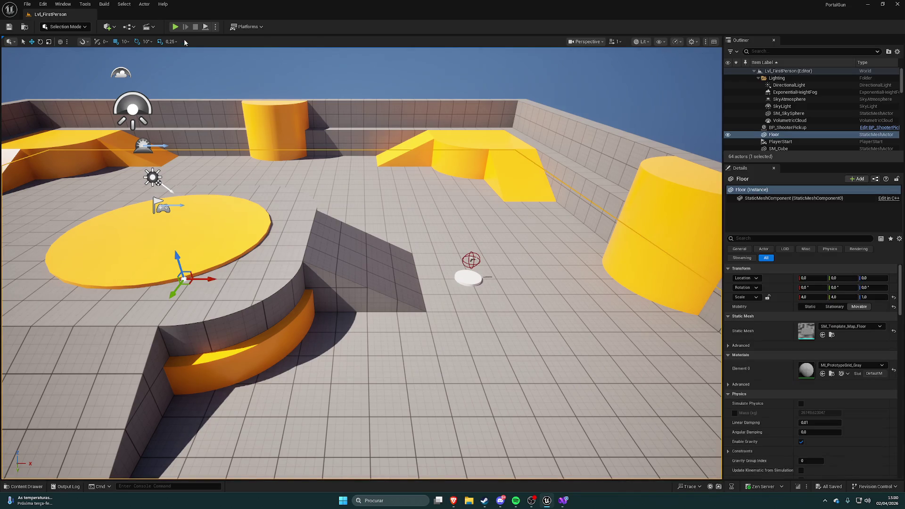
pyautogui.press('f')
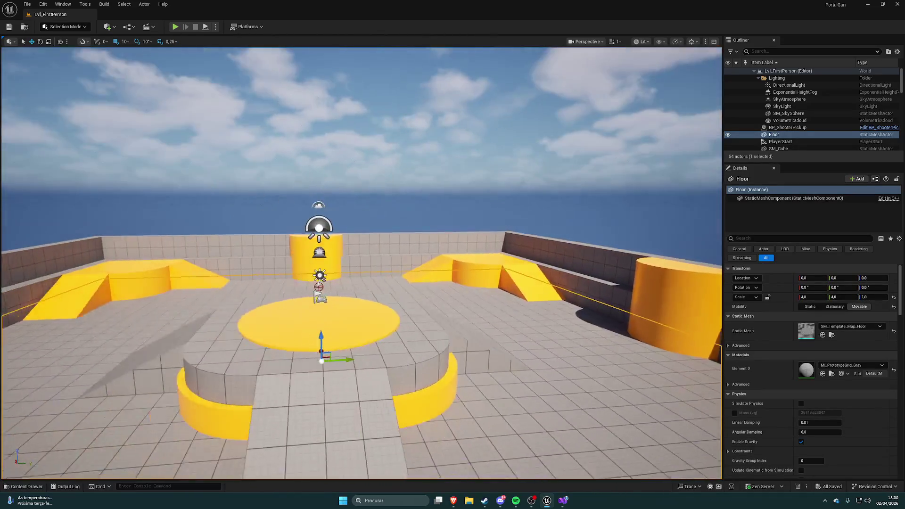
pyautogui.moveTo(358, 264)
pyautogui.mouseDown()
pyautogui.moveTo(94, 264)
pyautogui.moveTo(94, 207)
pyautogui.moveTo(94, 254)
pyautogui.moveTo(94, 245)
pyautogui.moveTo(170, 245)
pyautogui.moveTo(207, 282)
pyautogui.moveTo(245, 264)
pyautogui.moveTo(246, 100)
pyautogui.mouseUp()
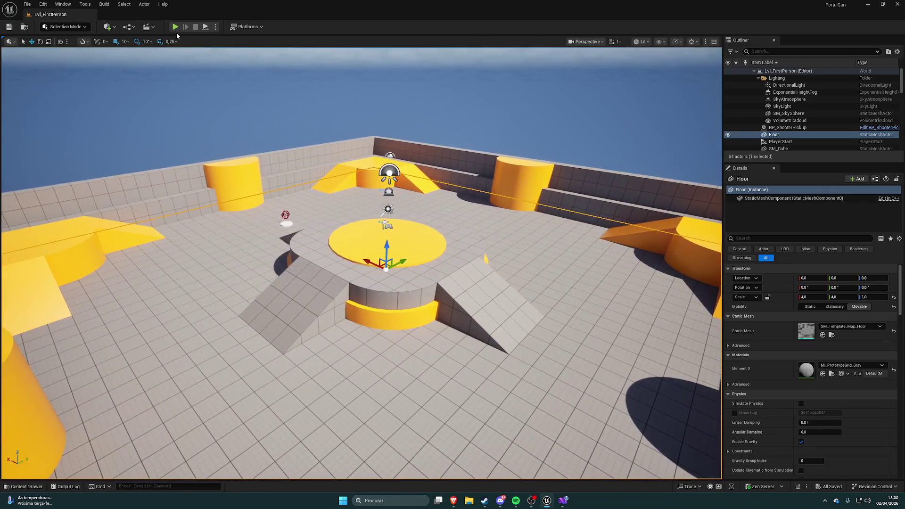
# Step: Play-test the level, walking the character back and forth around the gun pickup pad
pyautogui.click(246, 100)
pyautogui.hotkey('alt', 'p')
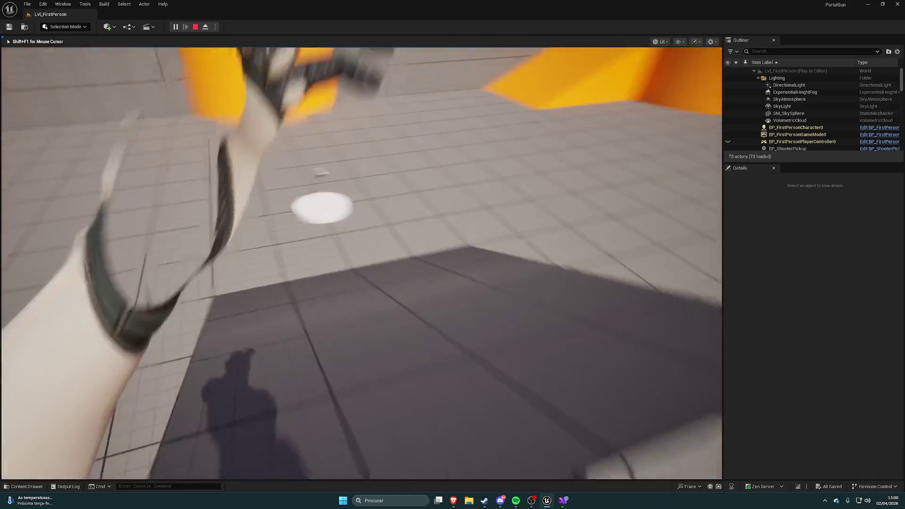
pyautogui.press('w')
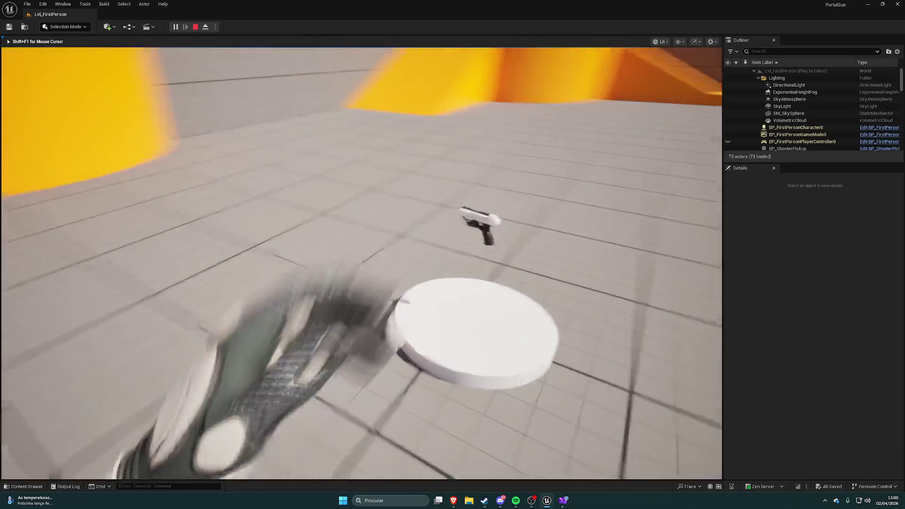
pyautogui.press('s')
pyautogui.press('w')
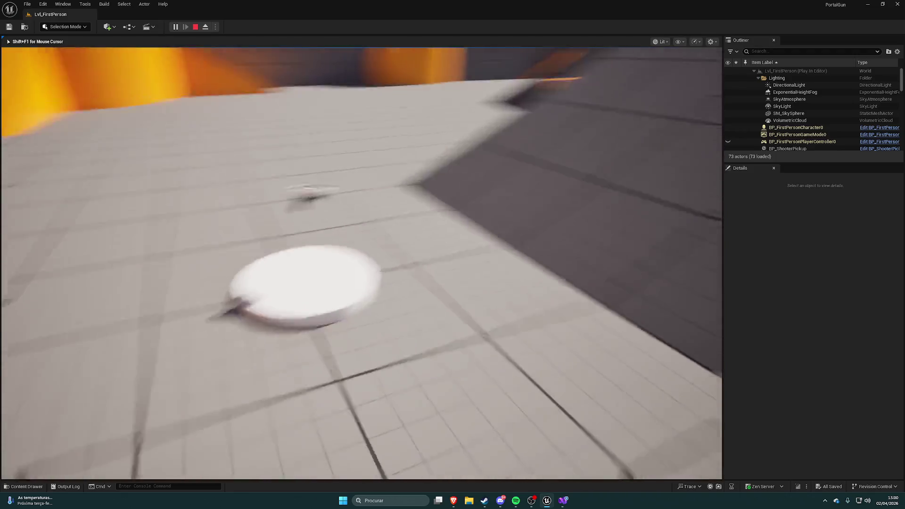
pyautogui.press('s')
pyautogui.press('w')
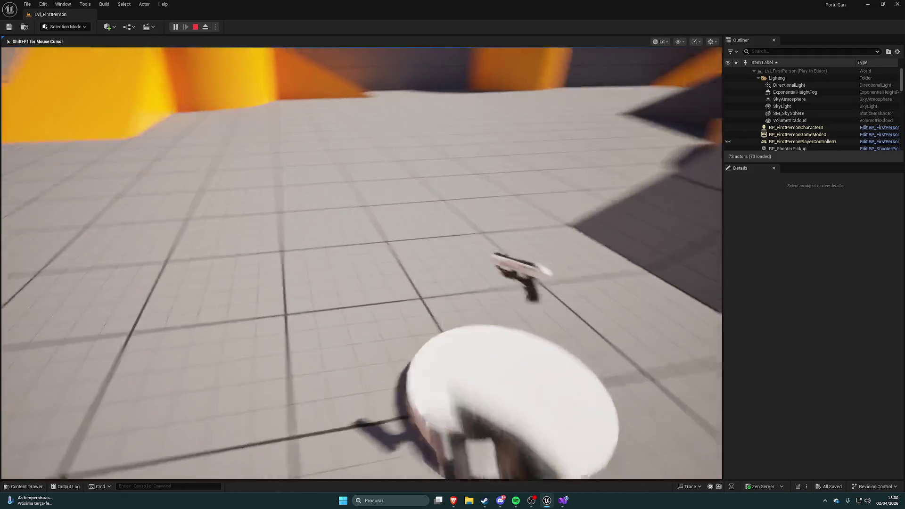
pyautogui.press('s')
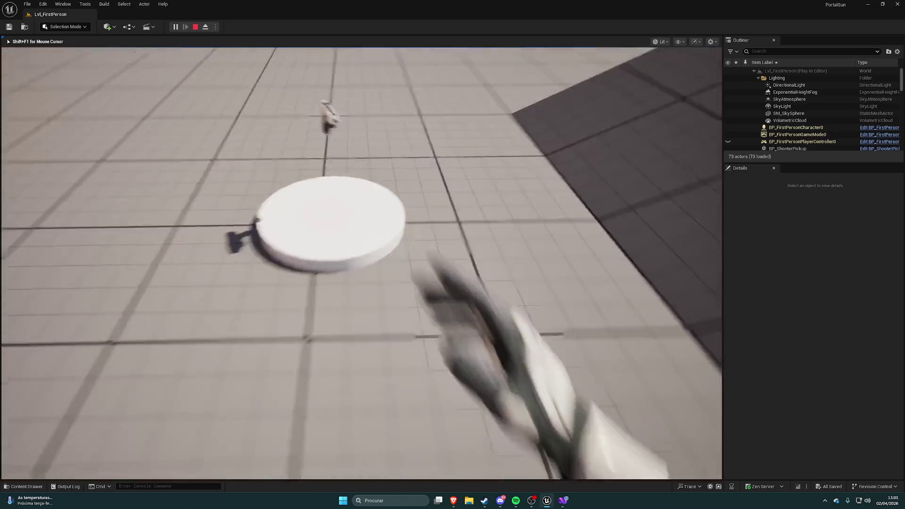
pyautogui.press('w')
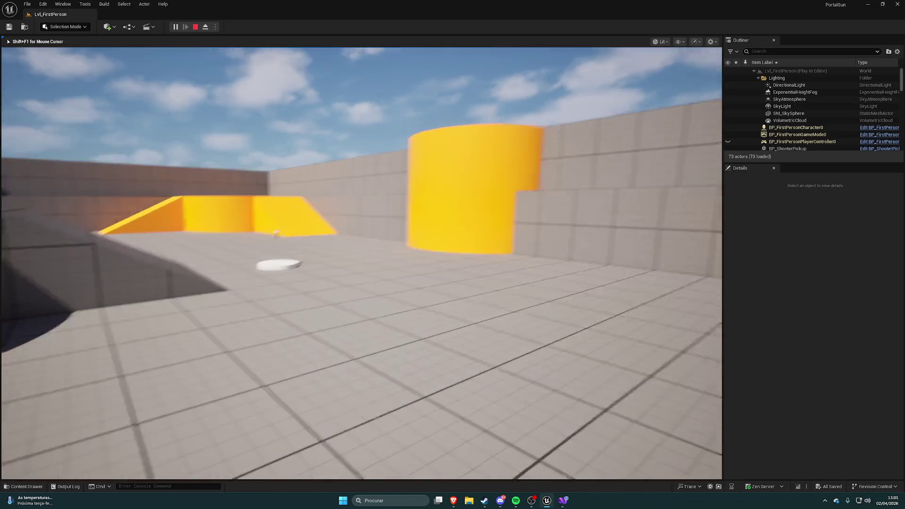
# Step: Walk onto the pad to pick up the gun, inspect the SkyLight's properties, then stop playing
pyautogui.hotkey('shift', 'F1')
pyautogui.click(499, 132)
pyautogui.press('w')
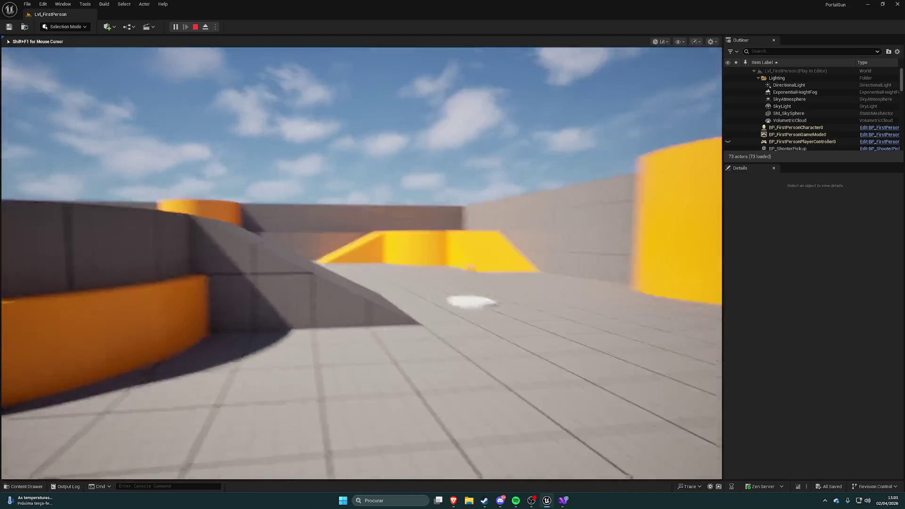
pyautogui.press('w')
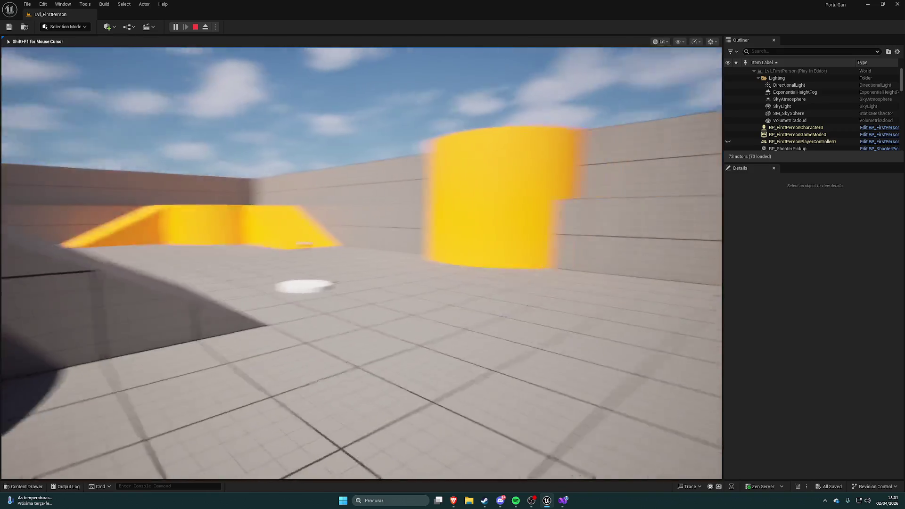
pyautogui.press('w')
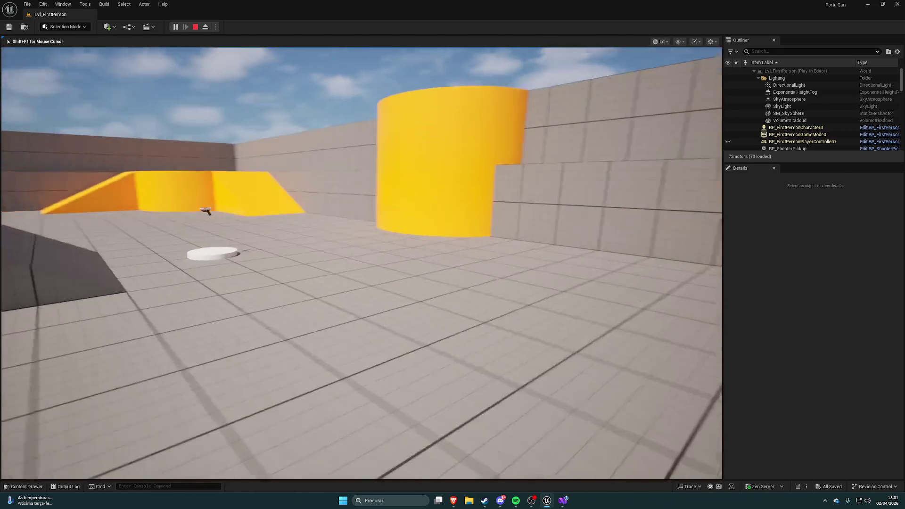
pyautogui.hotkey('shift', 'F1')
pyautogui.click(782, 106)
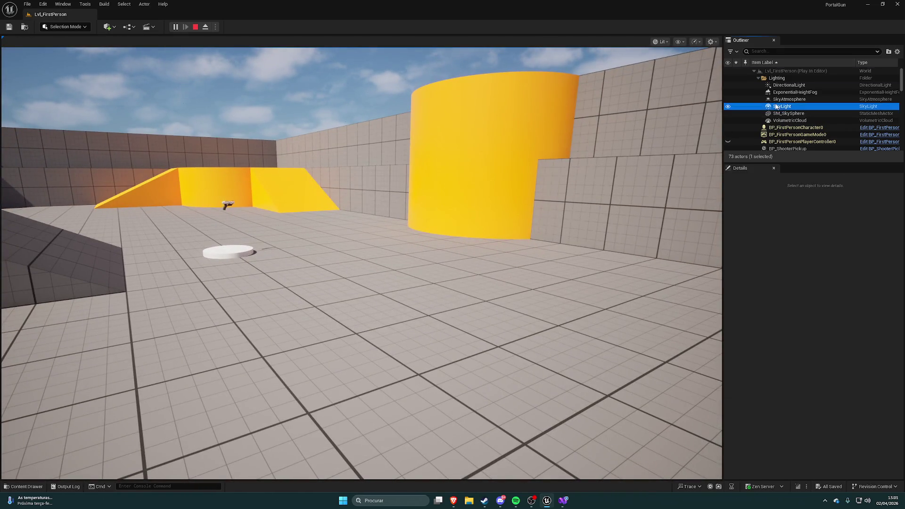
pyautogui.click(640, 139)
pyautogui.press('w')
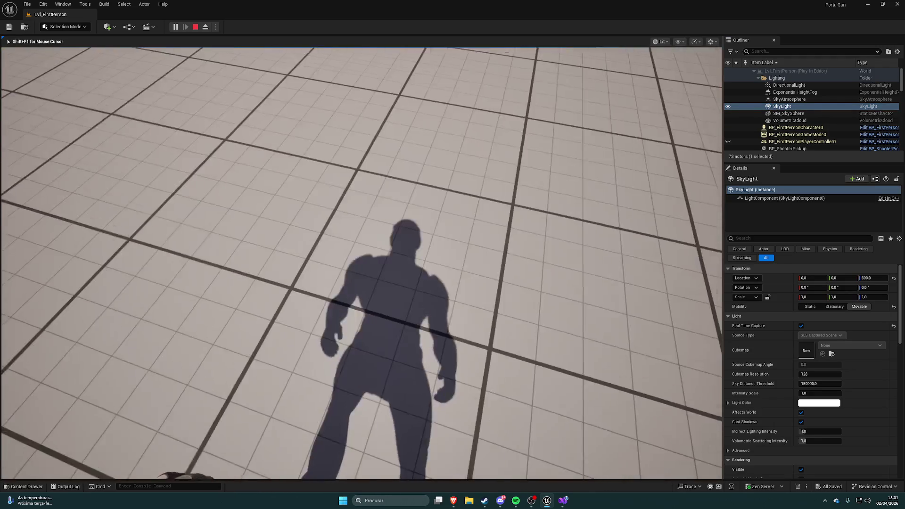
pyautogui.press('Escape')
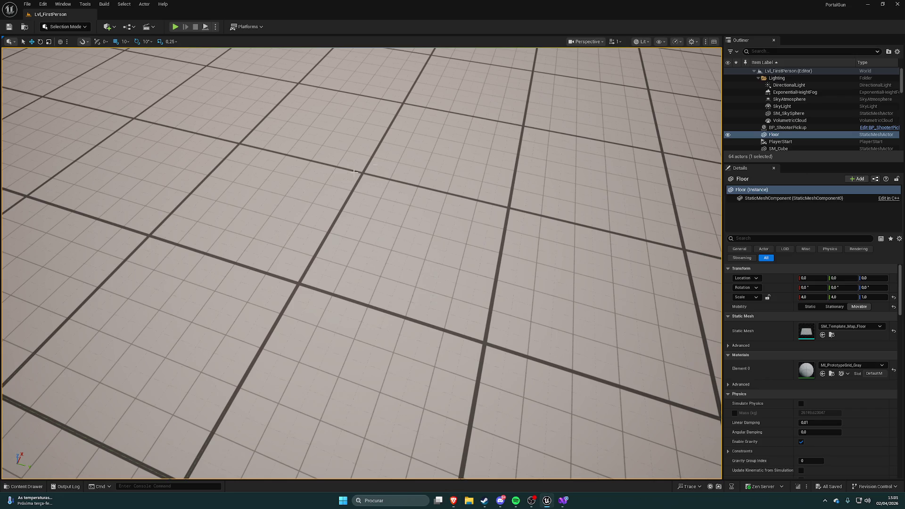
# Step: Reframe the viewport on the Floor and the SM_Cube16 disc, then start a fresh play session
pyautogui.press('f')
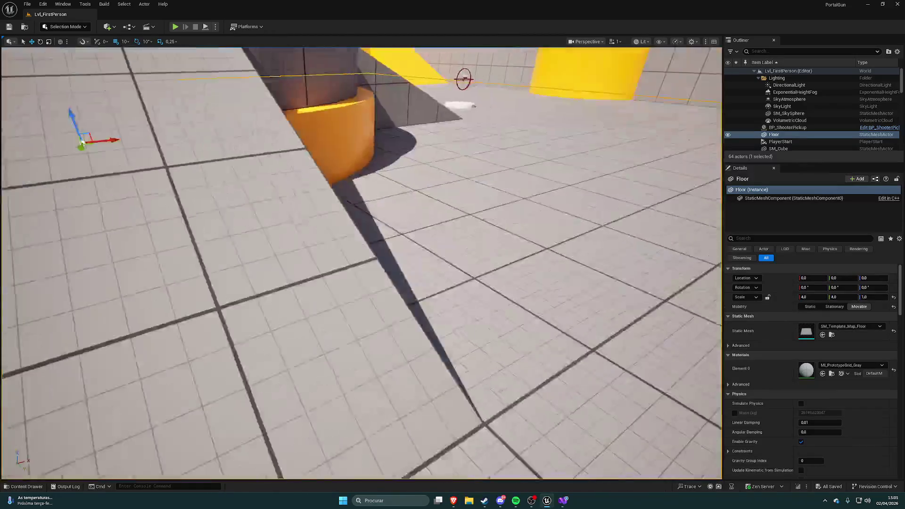
pyautogui.press('f')
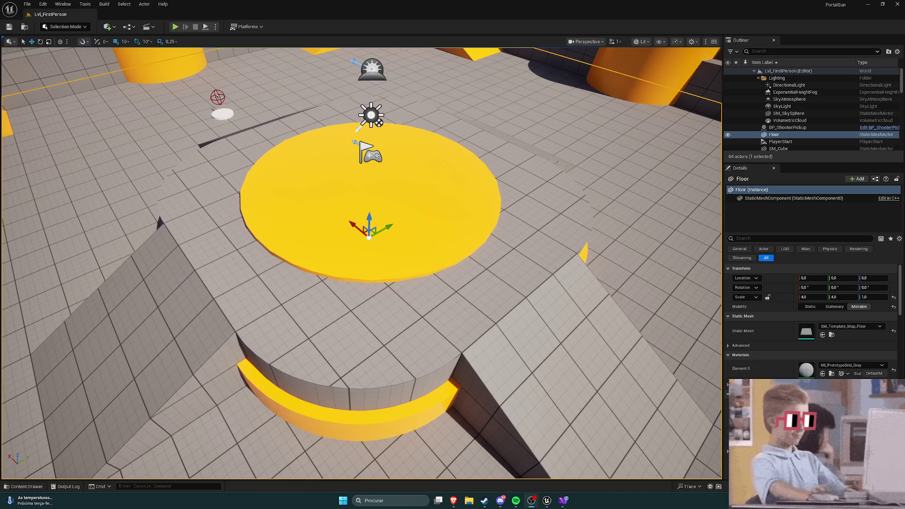
pyautogui.hotkey('alt', 'Tab')
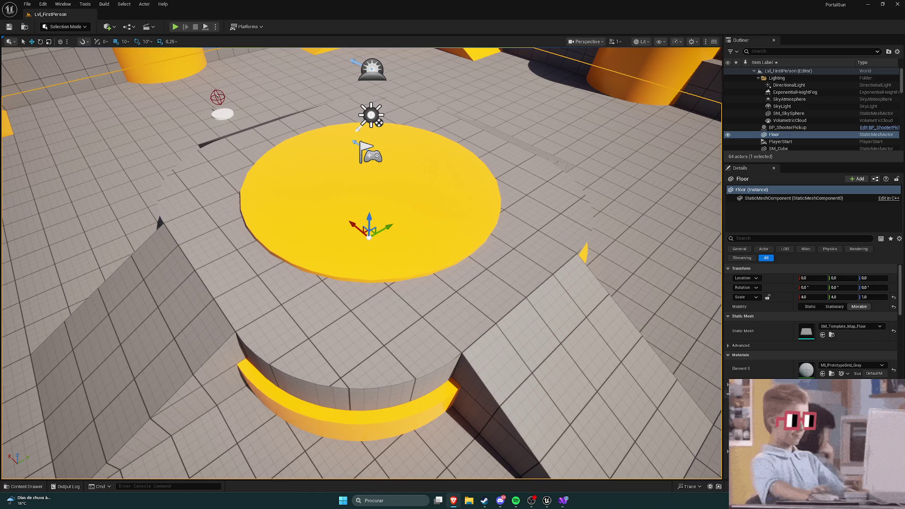
pyautogui.click(459, 372)
pyautogui.press('f')
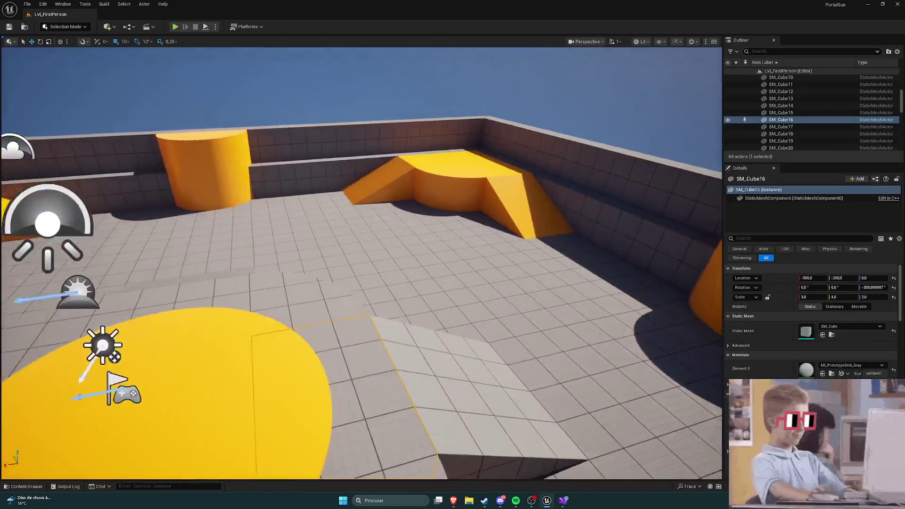
pyautogui.scroll(-5, 361, 264)
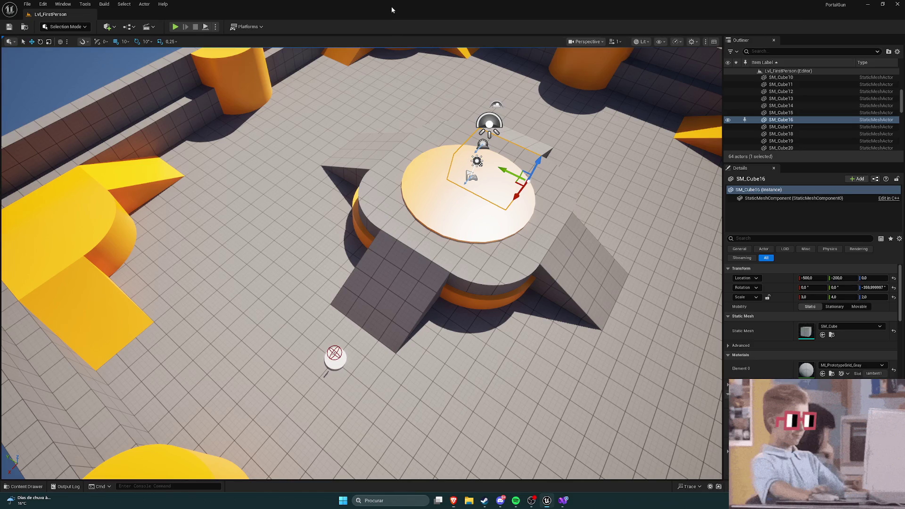
pyautogui.click(175, 26)
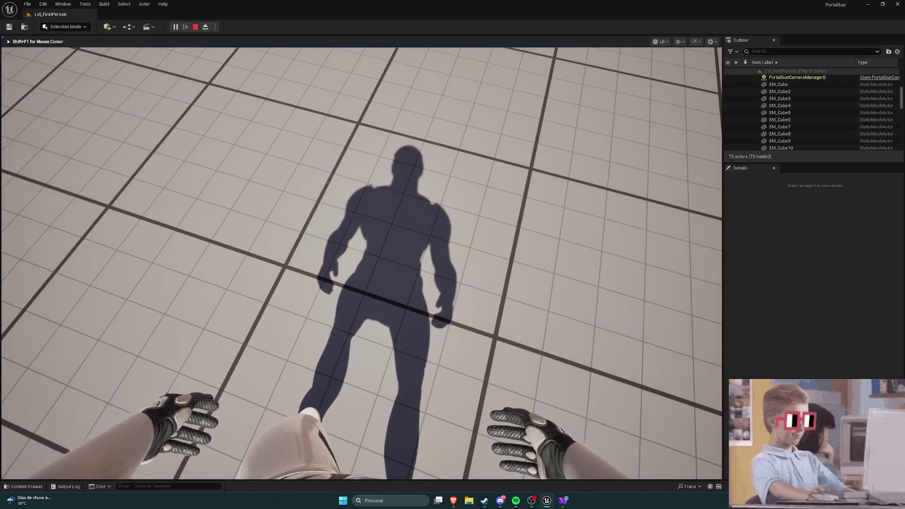
# Step: Walk forward, stop the play session and turn the view toward the yellow ramps
pyautogui.press('w')
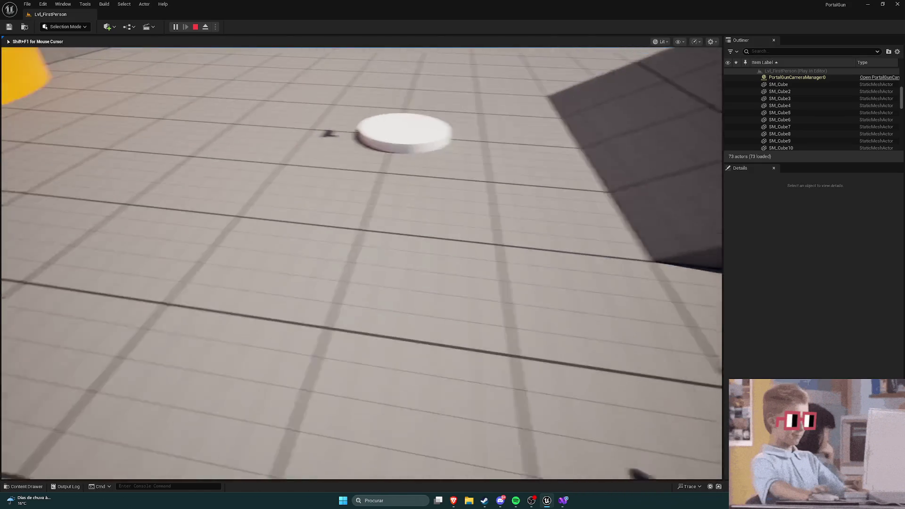
pyautogui.press('Escape')
pyautogui.moveTo(549, 266); pyautogui.dragTo(548, 266)
pyautogui.moveTo(292, 139); pyautogui.dragTo(292, 139)
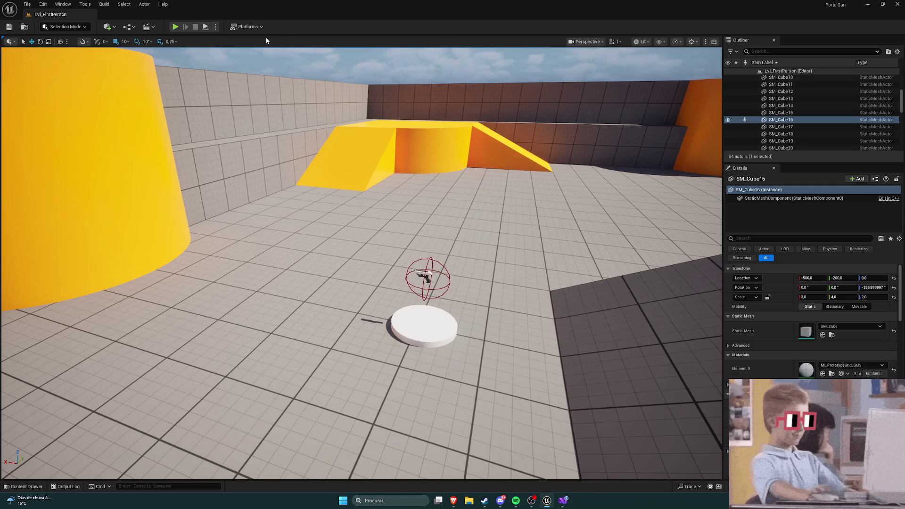
# Step: Run another short play-test of the level, then switch to Visual Studio
pyautogui.click(175, 27)
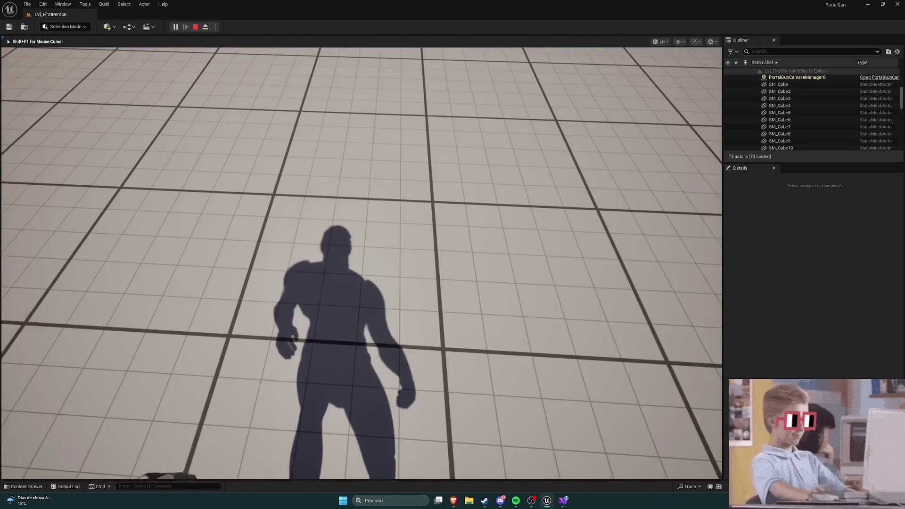
pyautogui.press('Escape')
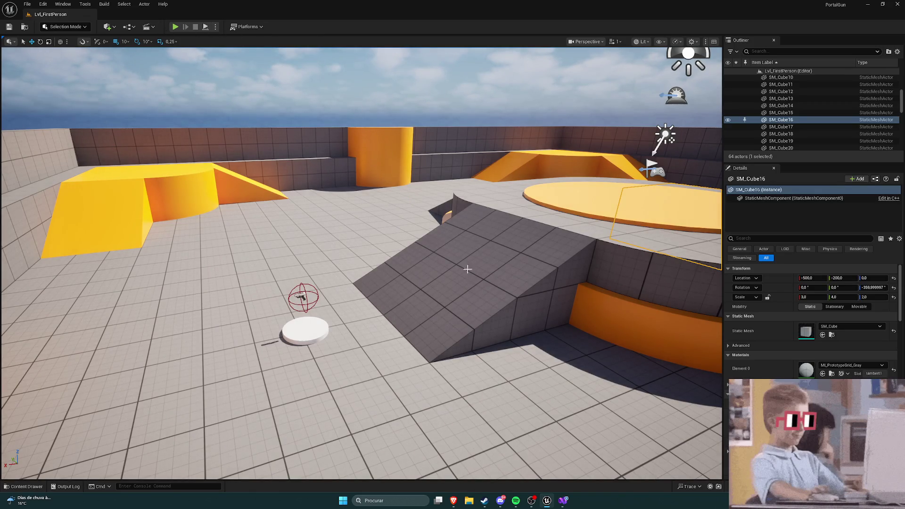
pyautogui.click(563, 500)
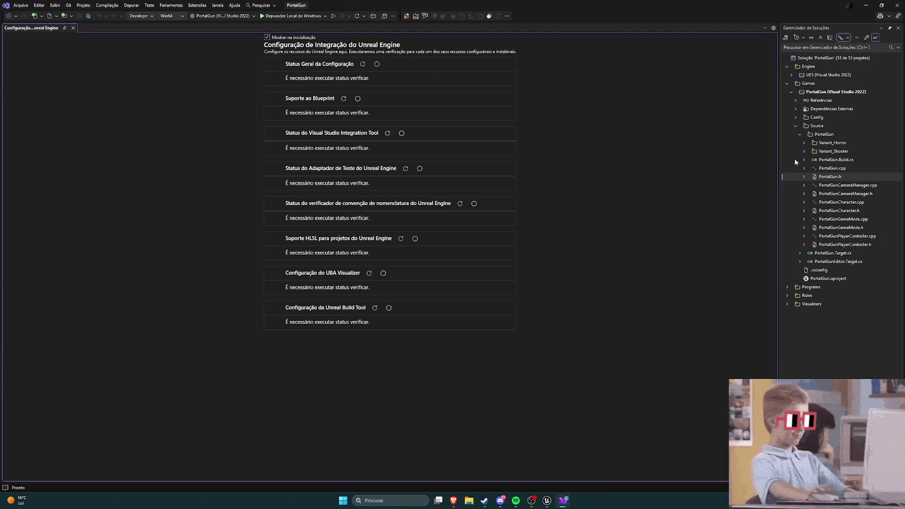
# Step: Open PortalGunCharacter.cpp and scroll through its code
pyautogui.doubleClick(837, 202)
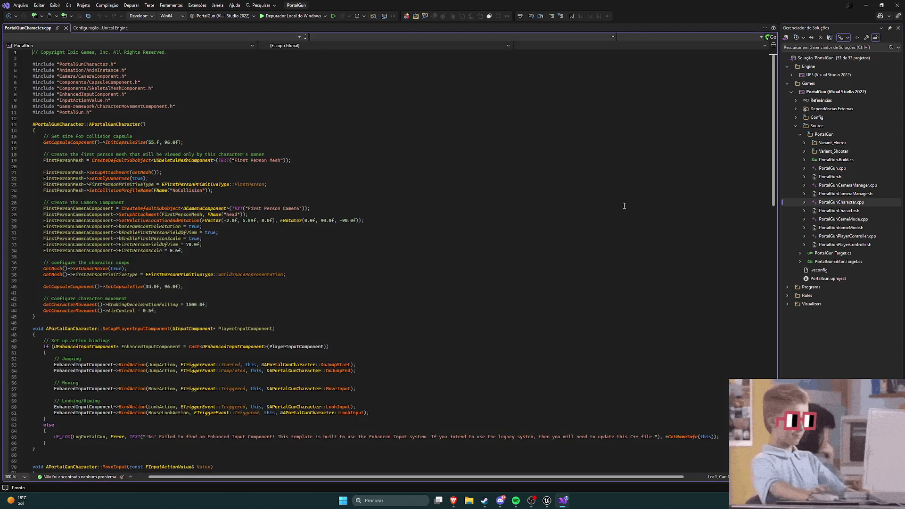
pyautogui.scroll(-8, 370, 189)
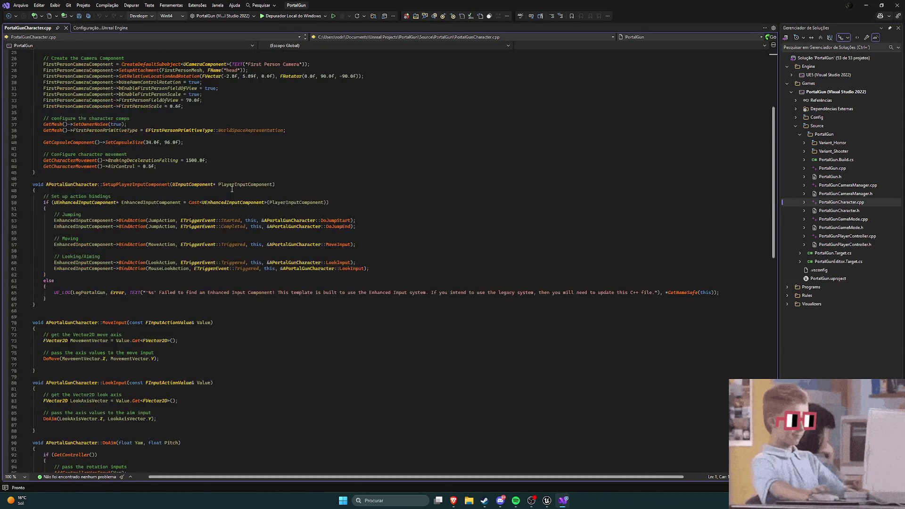
pyautogui.scroll(6, 176, 182)
pyautogui.scroll(-5, 119, 151)
pyautogui.scroll(5, 120, 151)
pyautogui.keyDown('ctrl'); pyautogui.scroll(4, 119, 151); pyautogui.keyUp('ctrl')
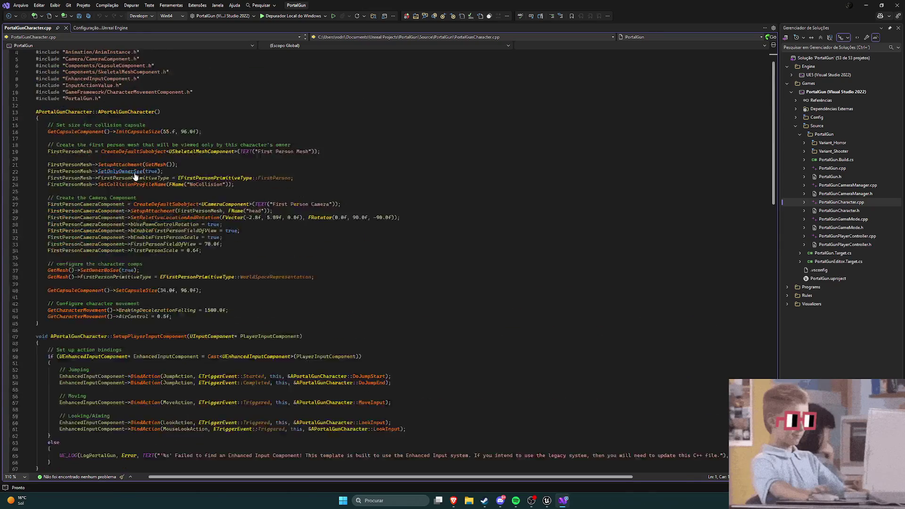
pyautogui.scroll(-10, 219, 177)
# Step: Finish reviewing that file, open PortalGun.h, and return to the Unreal editor
pyautogui.keyDown('ctrl'); pyautogui.scroll(-3, 229, 181); pyautogui.keyUp('ctrl')
pyautogui.scroll(19, 254, 186)
pyautogui.scroll(3, 276, 193)
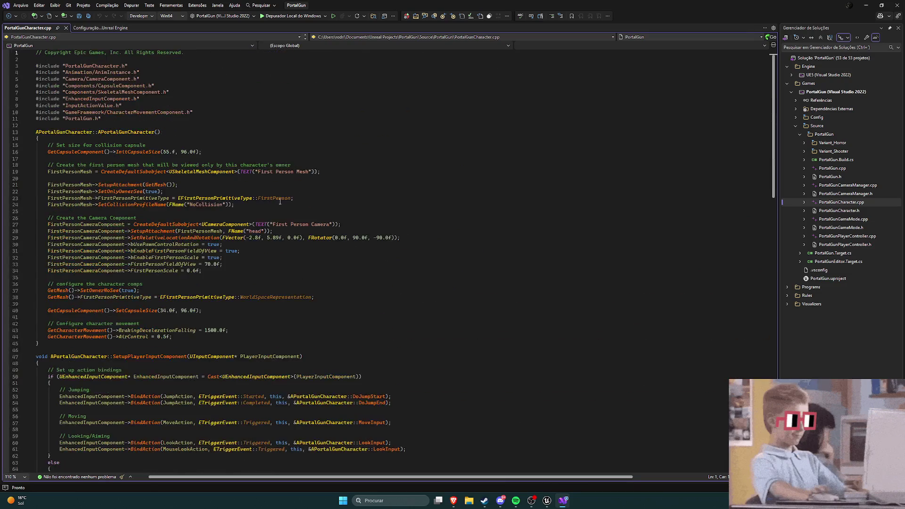
pyautogui.keyDown('ctrl'); pyautogui.scroll(1, 277, 193); pyautogui.keyUp('ctrl')
pyautogui.doubleClick(824, 178)
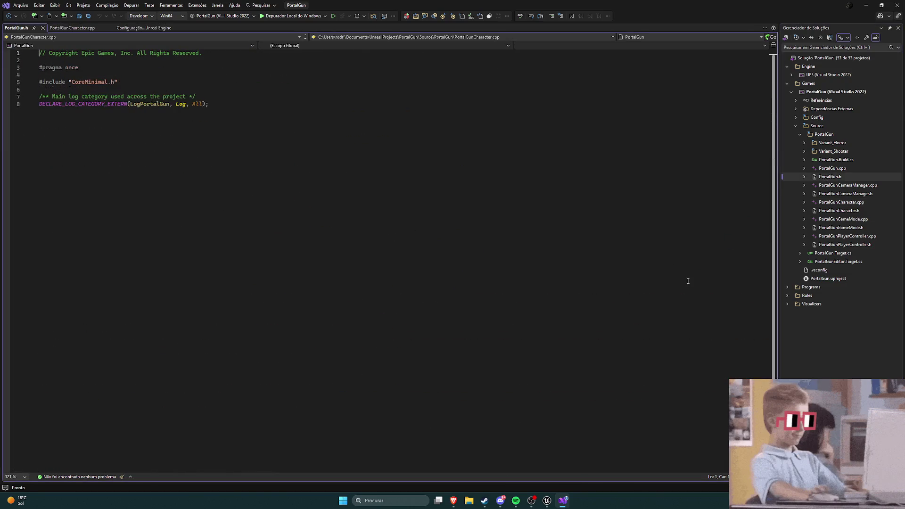
pyautogui.click(547, 500)
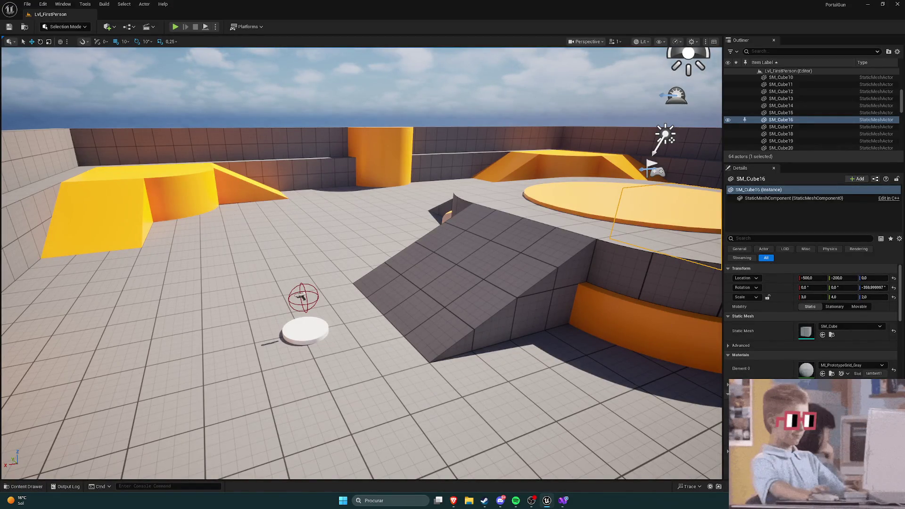
pyautogui.click(175, 26)
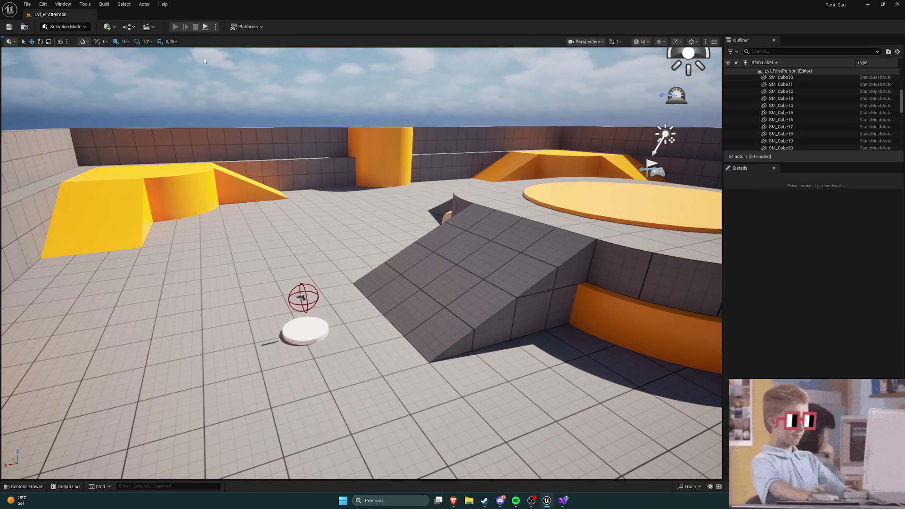
pyautogui.press('w')
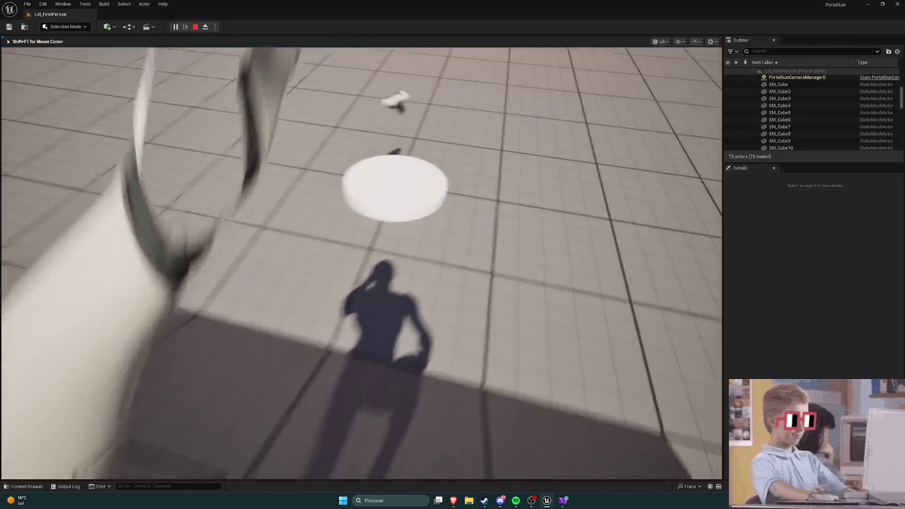
pyautogui.press('s')
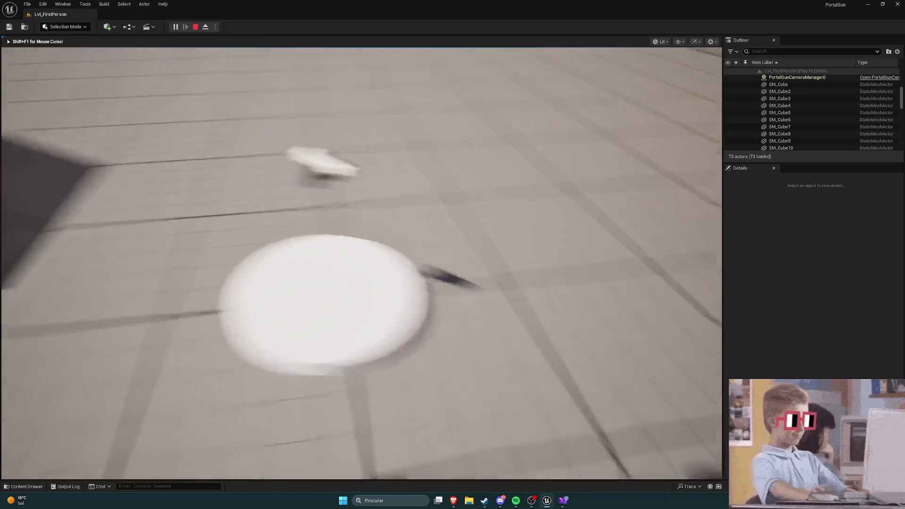
pyautogui.press('w')
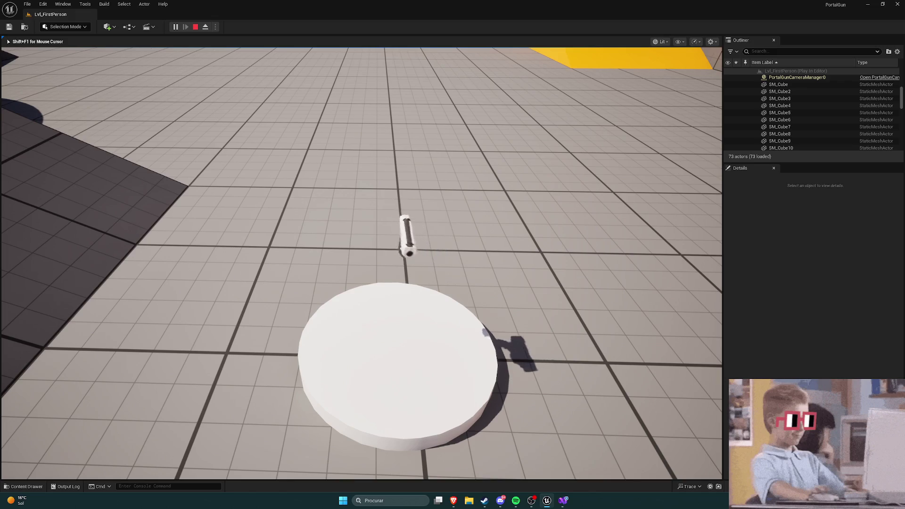
pyautogui.press('w')
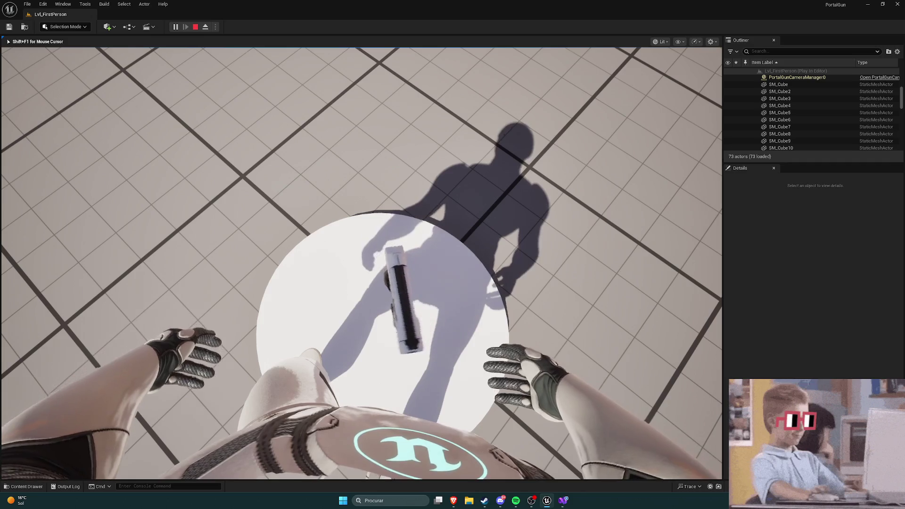
pyautogui.press('w')
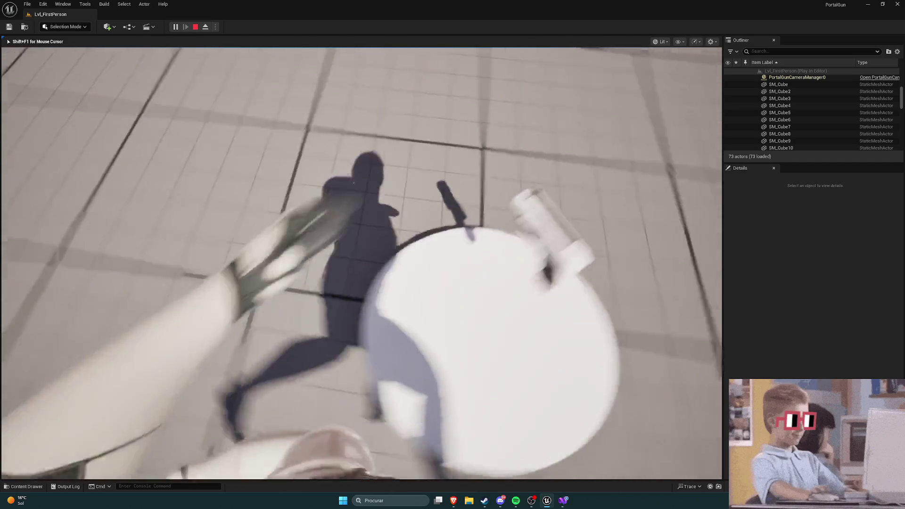
pyautogui.press('w')
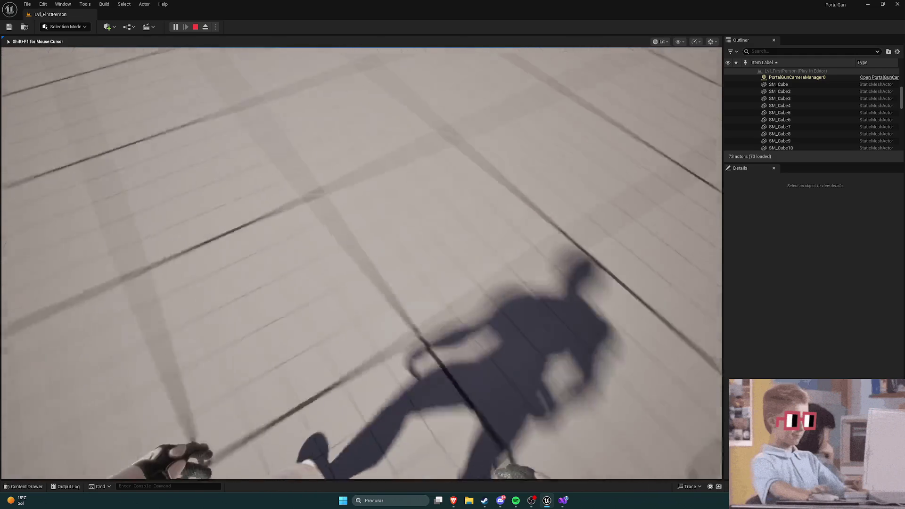
pyautogui.press('Escape')
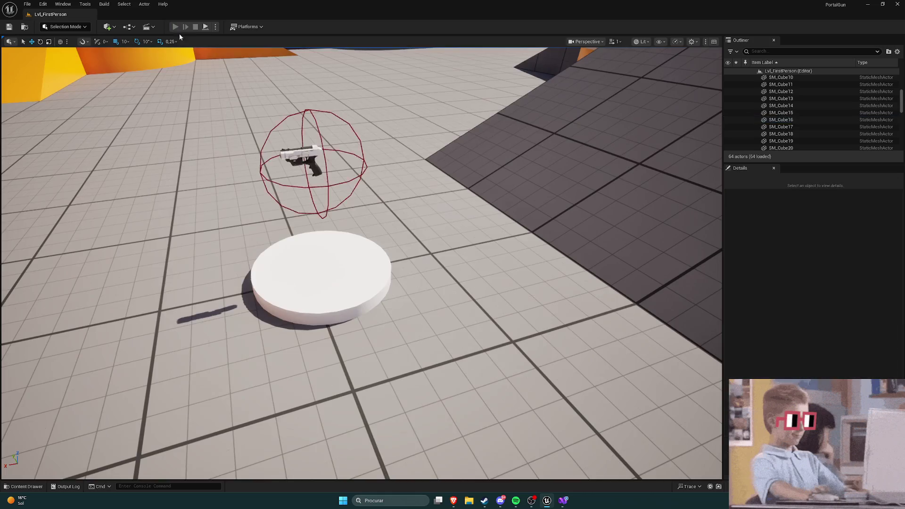
pyautogui.click(175, 26)
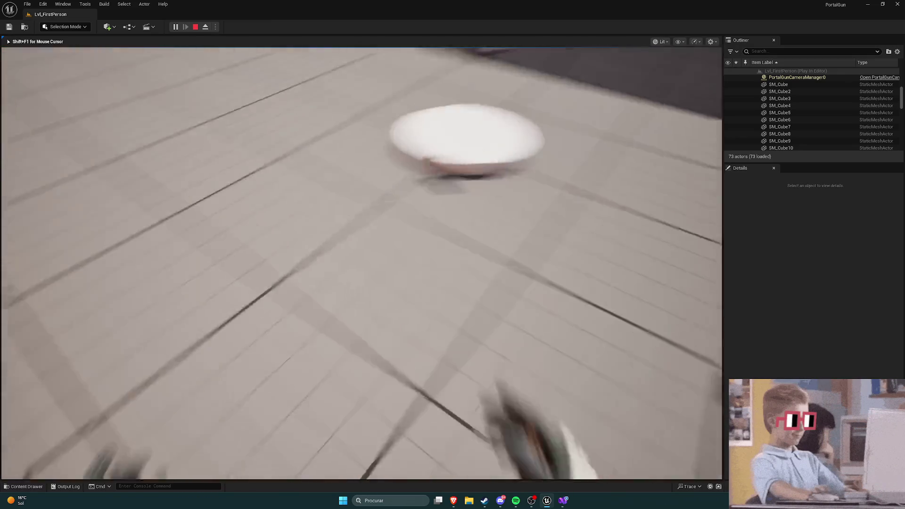
pyautogui.press('Escape')
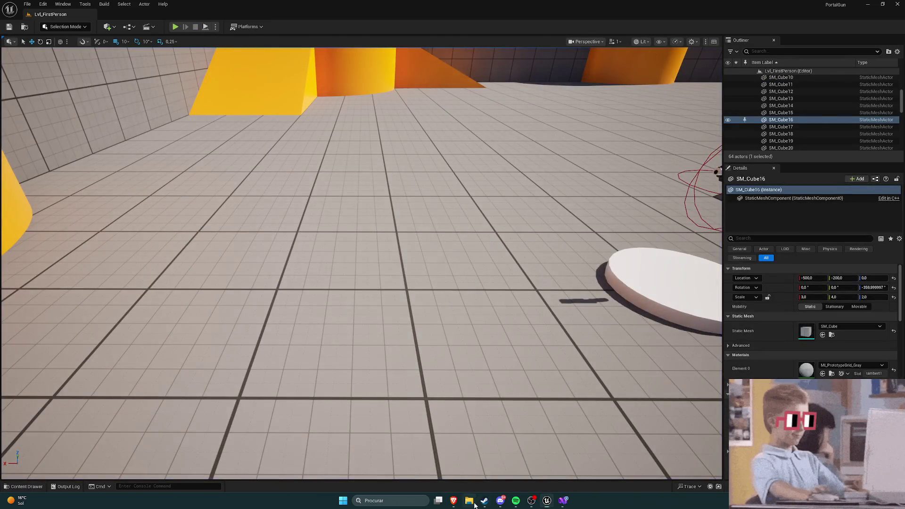
pyautogui.click(468, 501)
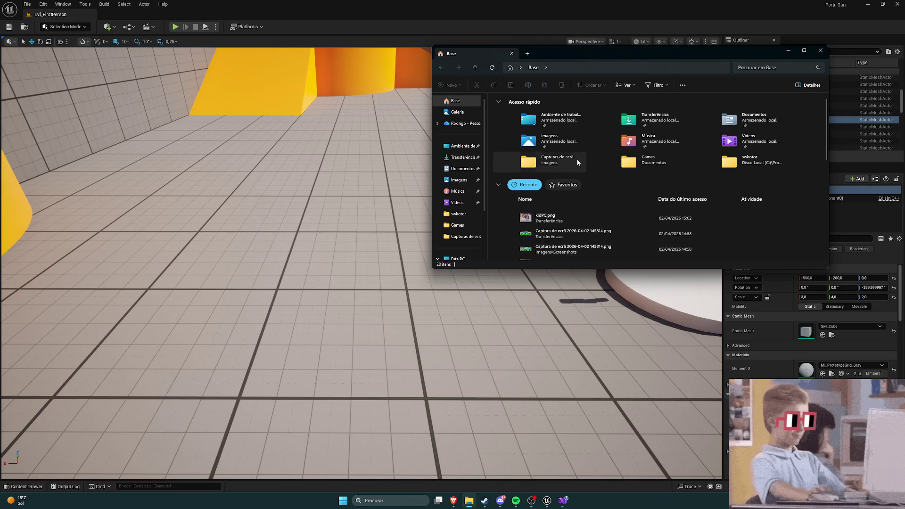
pyautogui.scroll(-1, 462, 170)
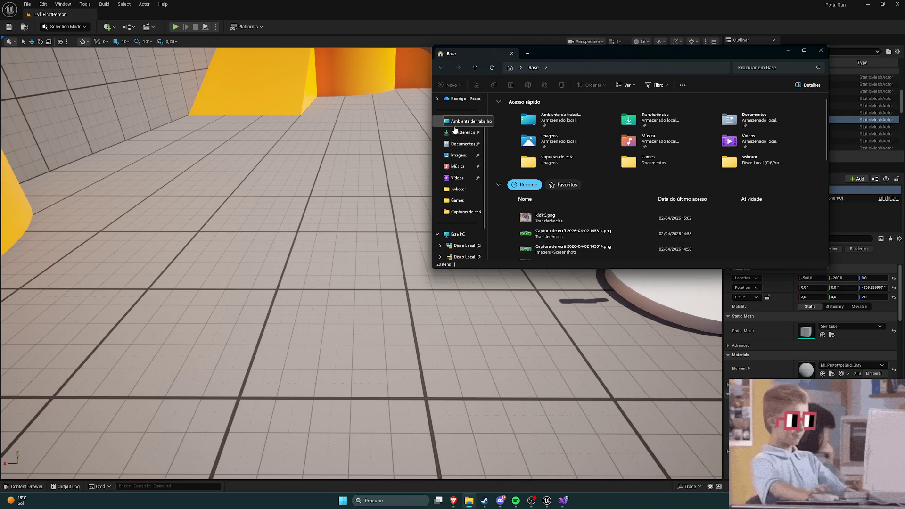
pyautogui.click(460, 143)
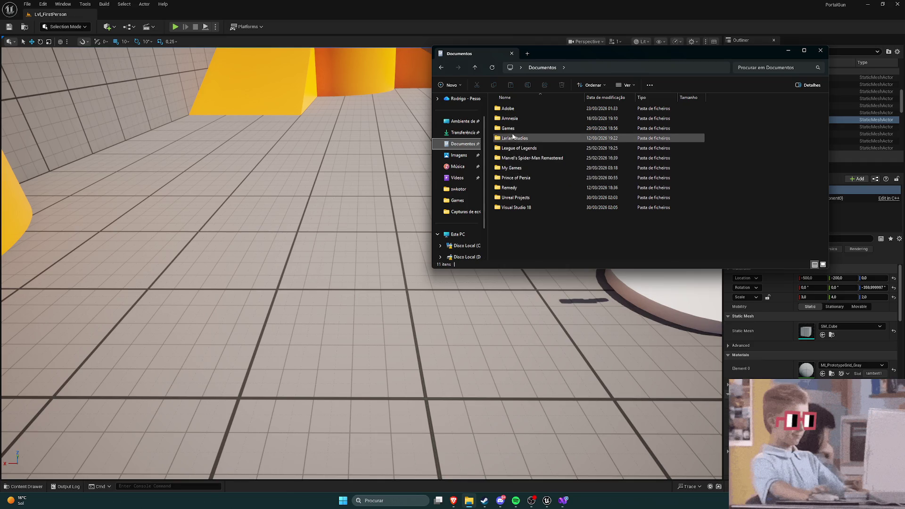
pyautogui.click(518, 198)
pyautogui.doubleClick(518, 198)
pyautogui.doubleClick(517, 109)
pyautogui.moveTo(548, 53); pyautogui.dragTo(328, 117)
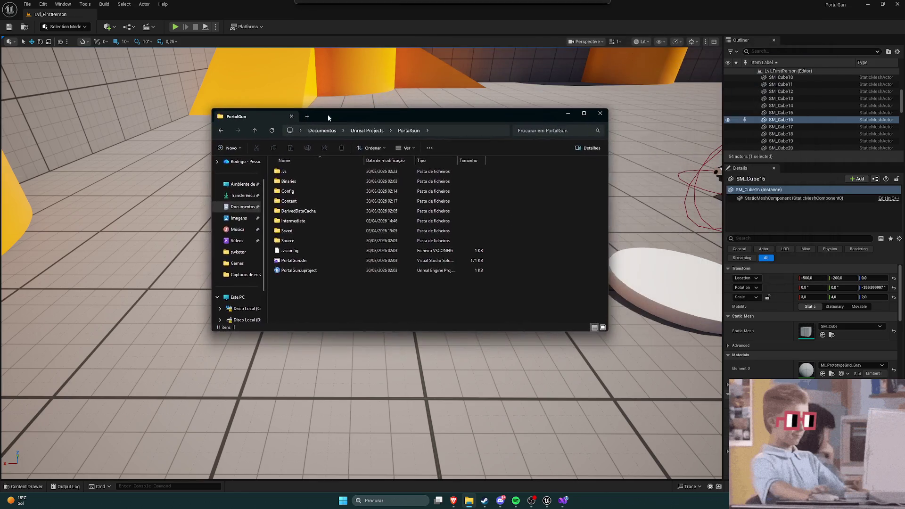
pyautogui.click(288, 182)
pyautogui.keyDown('ctrl'); pyautogui.click(289, 201); pyautogui.keyUp('ctrl')
pyautogui.keyDown('ctrl'); pyautogui.click(292, 220); pyautogui.keyUp('ctrl')
pyautogui.keyDown('ctrl'); pyautogui.click(286, 231); pyautogui.keyUp('ctrl')
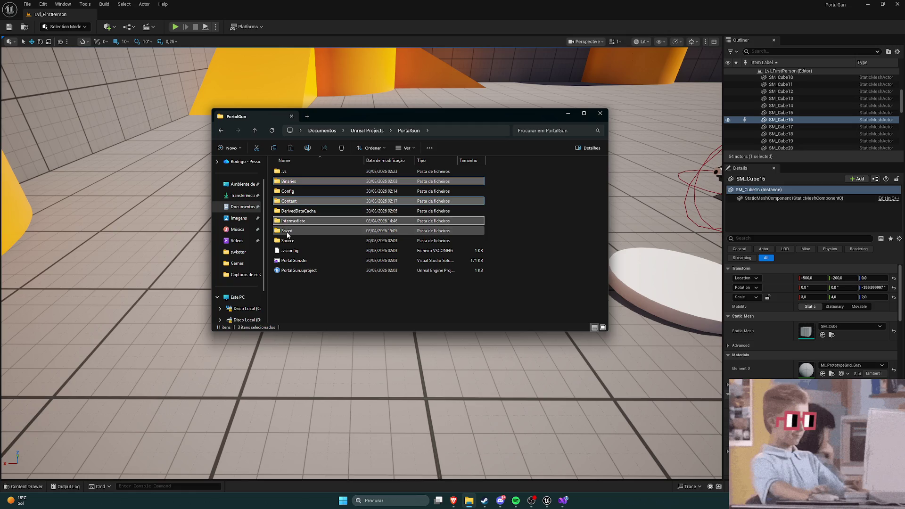
pyautogui.keyDown('ctrl'); pyautogui.click(287, 240); pyautogui.keyUp('ctrl')
pyautogui.keyDown('ctrl'); pyautogui.click(371, 211); pyautogui.keyUp('ctrl')
pyautogui.keyDown('ctrl'); pyautogui.click(287, 240); pyautogui.keyUp('ctrl')
pyautogui.keyDown('ctrl'); pyautogui.click(296, 252); pyautogui.keyUp('ctrl')
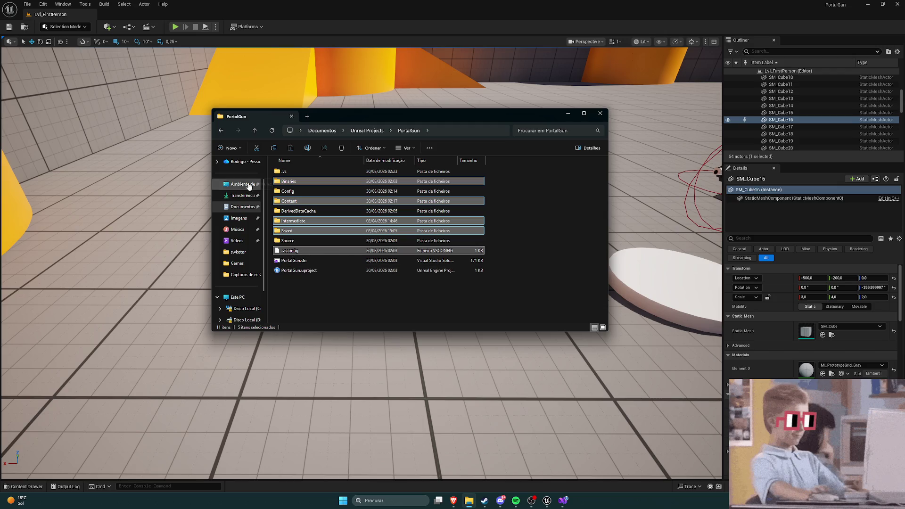
pyautogui.click(599, 113)
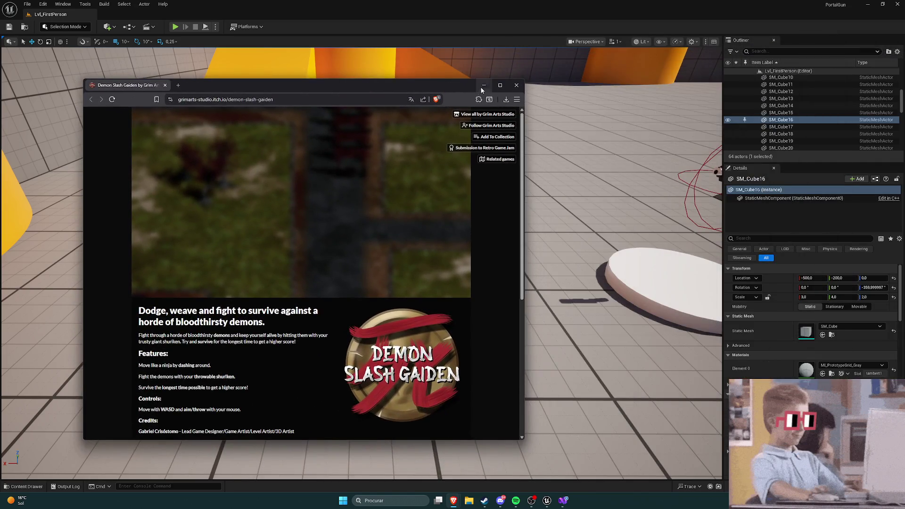
# Step: Maximize the Demon Slash Gaiden page and scroll up and down through it
pyautogui.click(502, 87)
pyautogui.scroll(-2, 482, 194)
pyautogui.scroll(2, 481, 191)
pyautogui.scroll(-1, 483, 201)
pyautogui.scroll(1, 476, 113)
pyautogui.scroll(-3, 457, 106)
pyautogui.moveTo(547, 198); pyautogui.dragTo(552, 200)
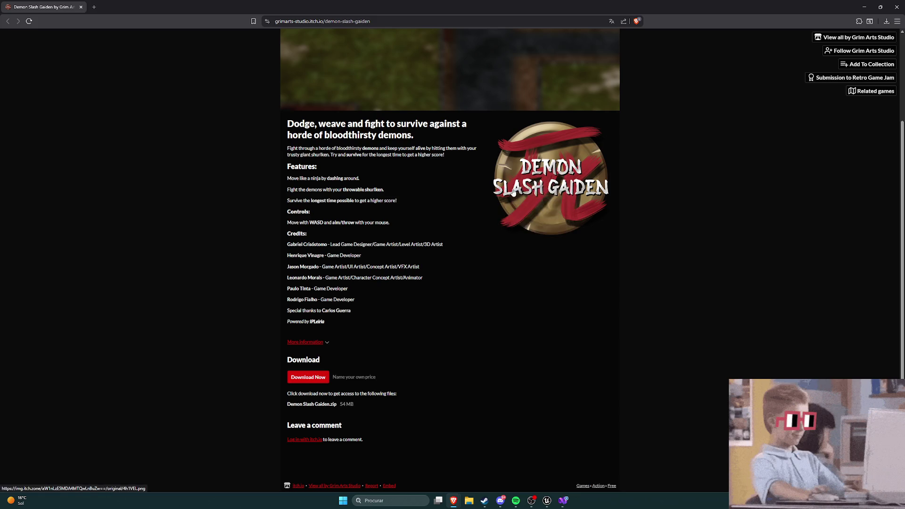
pyautogui.scroll(2, 415, 236)
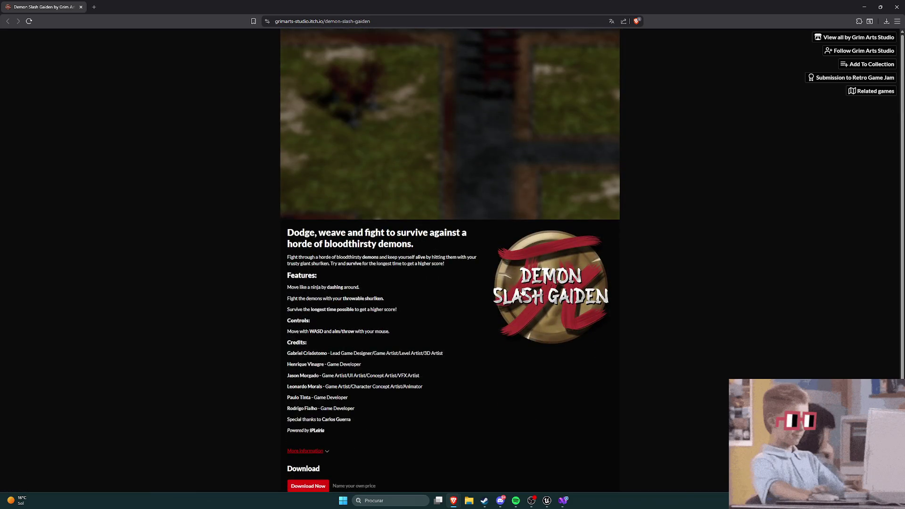
pyautogui.scroll(-2, 545, 261)
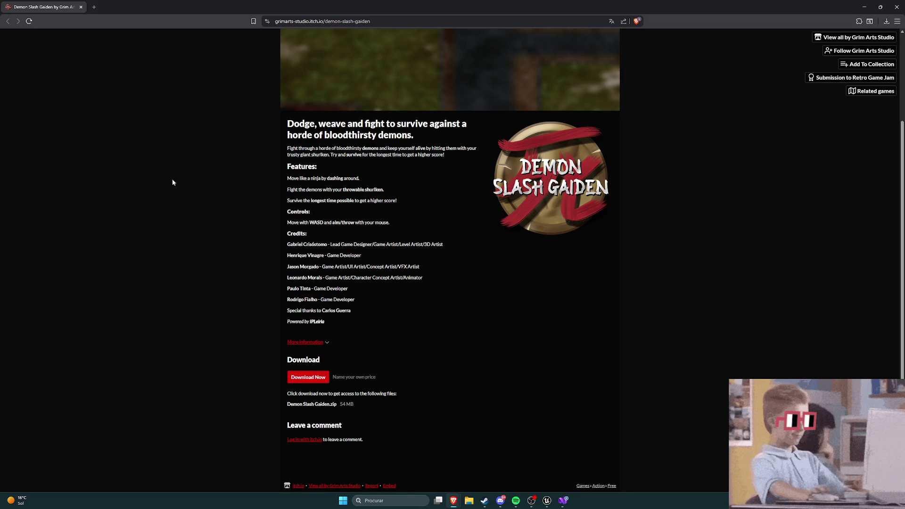
# Step: Shrink and minimize the browser to reveal Unreal, then bring the browser back
pyautogui.moveTo(141, 7)
pyautogui.mouseDown()
pyautogui.moveTo(198, 9)
pyautogui.moveTo(642, 143)
pyautogui.mouseUp()
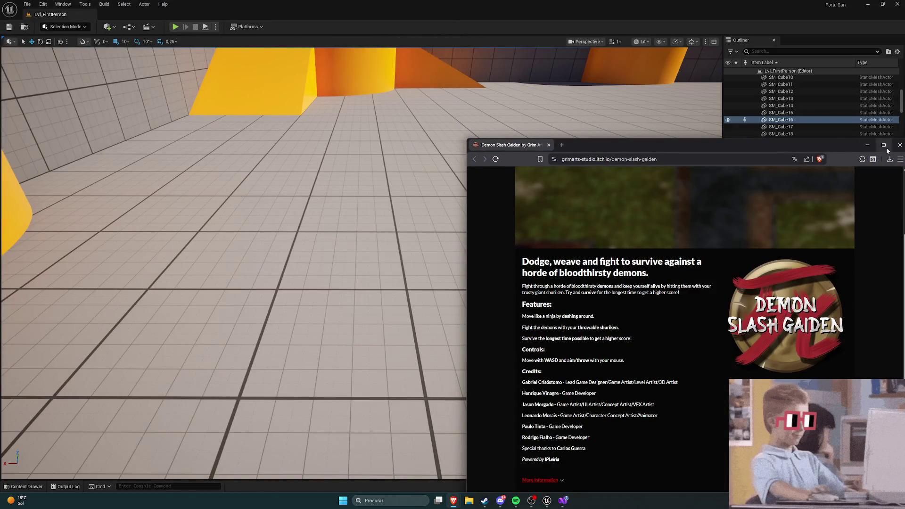
pyautogui.click(880, 144)
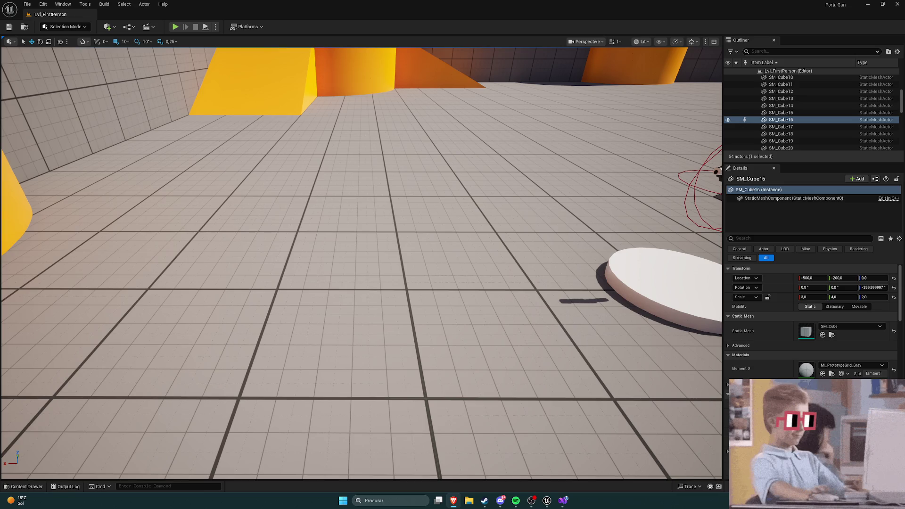
pyautogui.hotkey('alt', 'Tab')
pyautogui.press('super+Up')
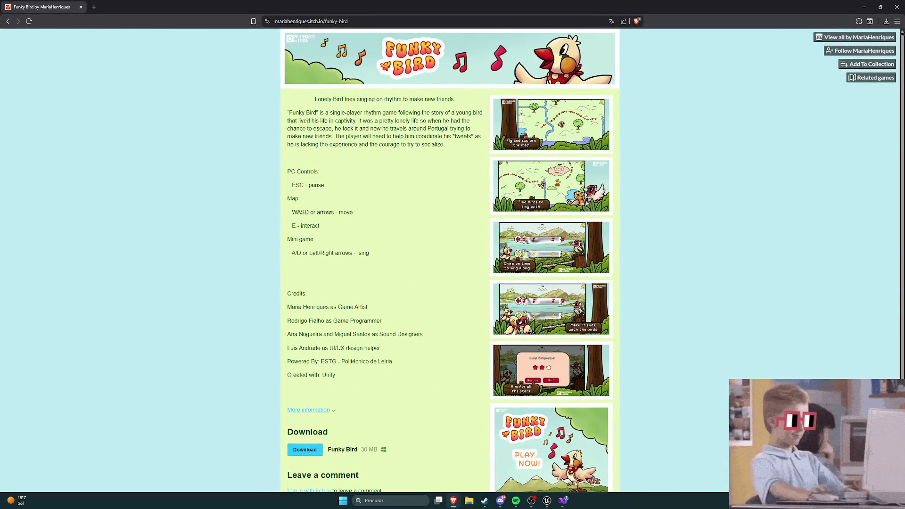
pyautogui.click(632, 228)
pyautogui.scroll(-1, 603, 198)
pyautogui.scroll(1, 566, 155)
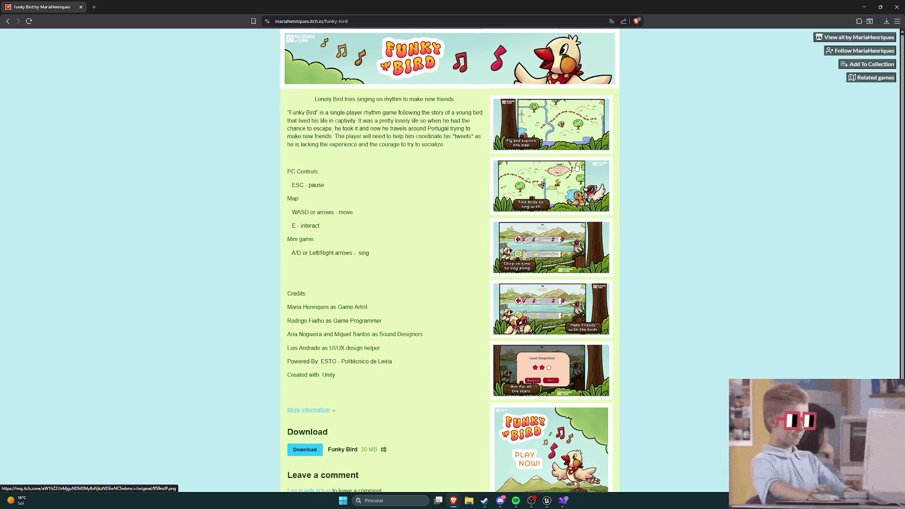
pyautogui.scroll(-2, 565, 132)
pyautogui.click(562, 243)
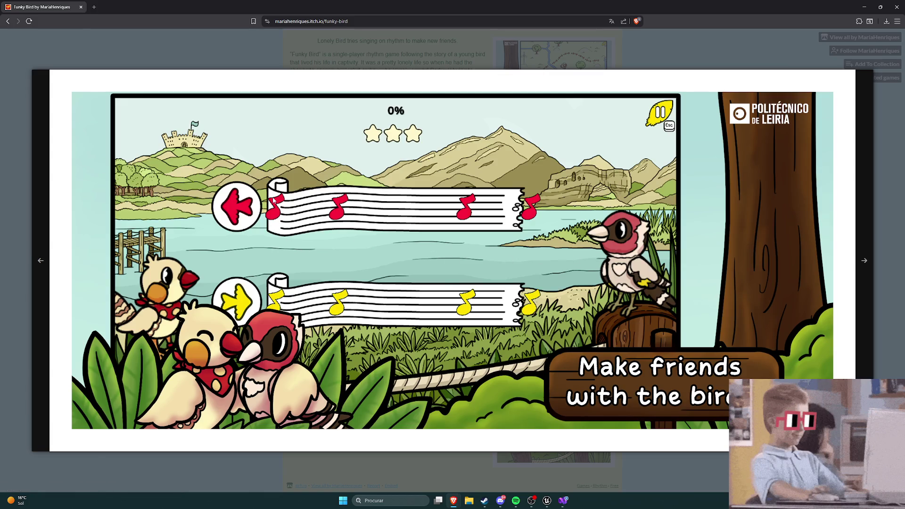
pyautogui.click(884, 189)
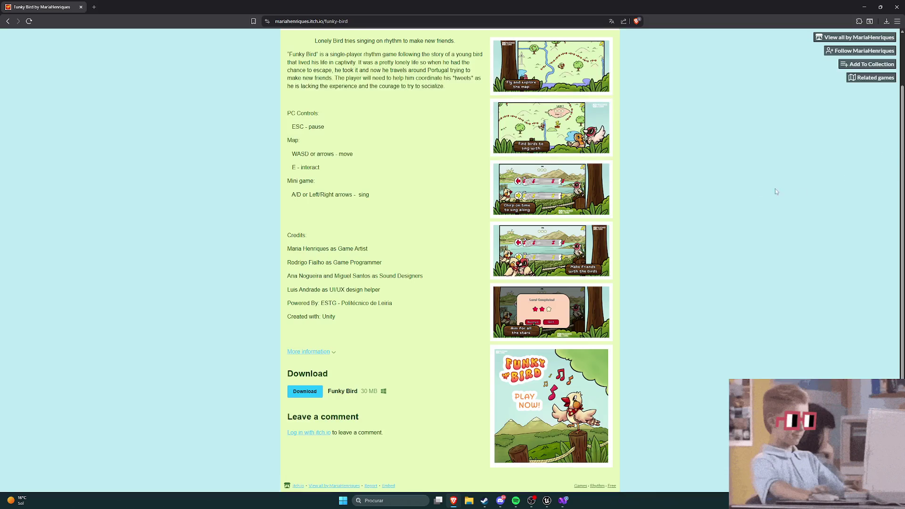
pyautogui.scroll(2, 678, 179)
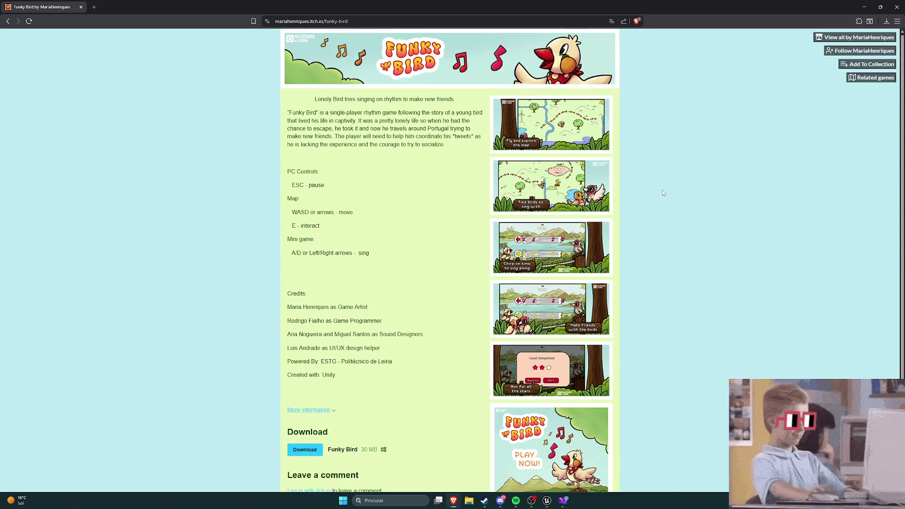
pyautogui.hotkey('alt', 'Tab')
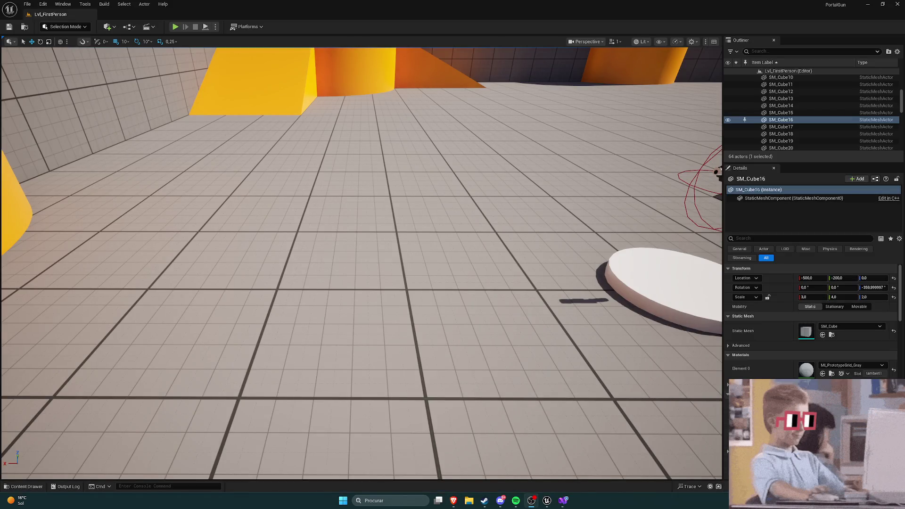
pyautogui.hotkey('alt', 'Tab')
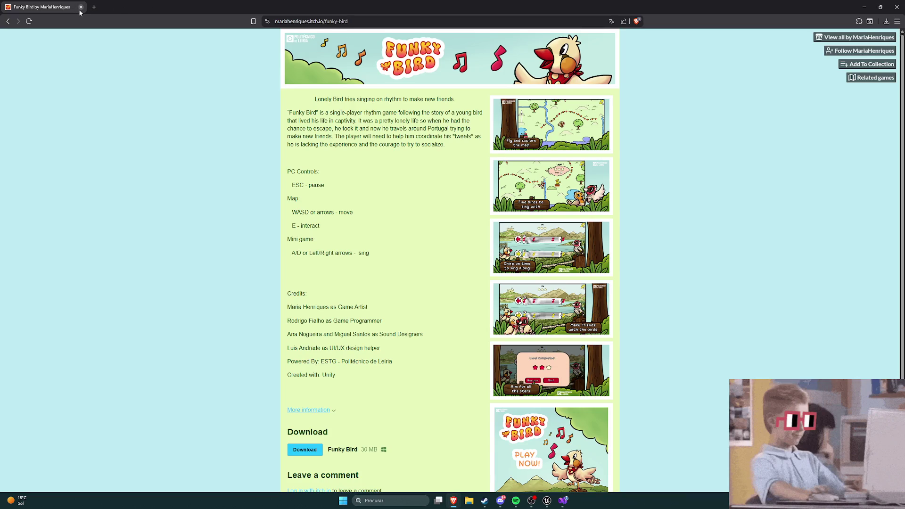
pyautogui.hotkey('alt', 'Tab')
pyautogui.hotkey('alt', 'Tab')
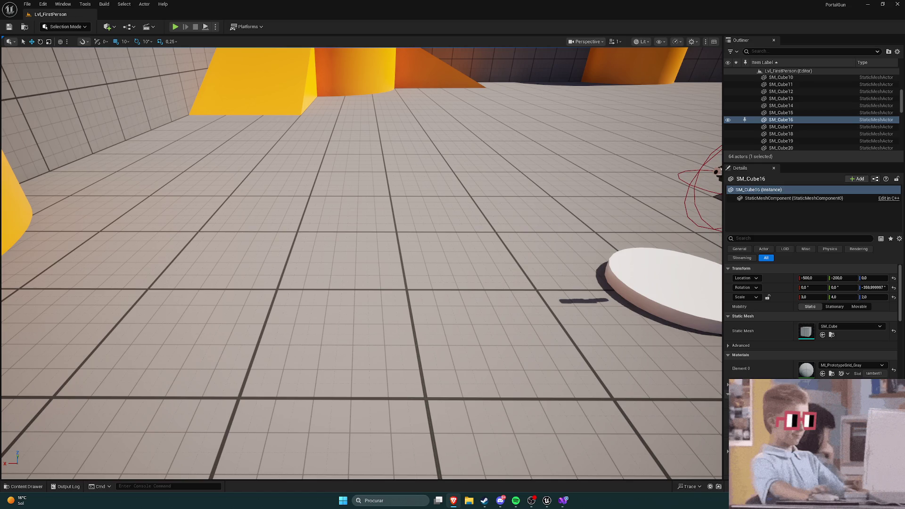
# Step: Enlarge the portal preview image in Brave, zoom around it, then return to Unreal
pyautogui.hotkey('alt', 'Tab')
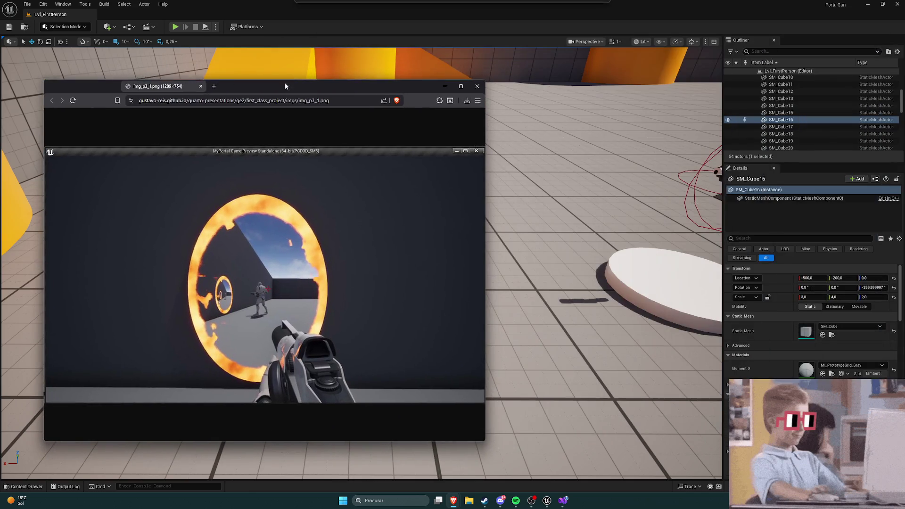
pyautogui.click(455, 86)
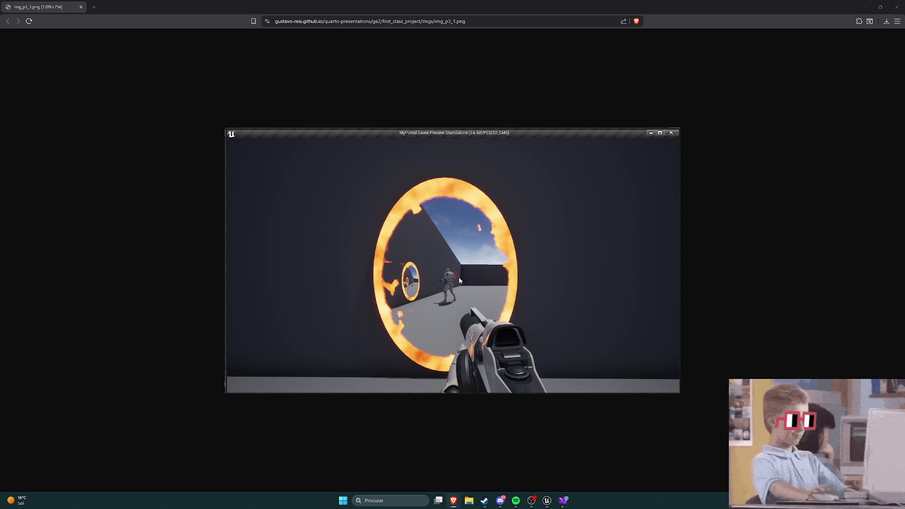
pyautogui.scroll(5, 457, 279)
pyautogui.scroll(-2, 456, 281)
pyautogui.scroll(2, 458, 288)
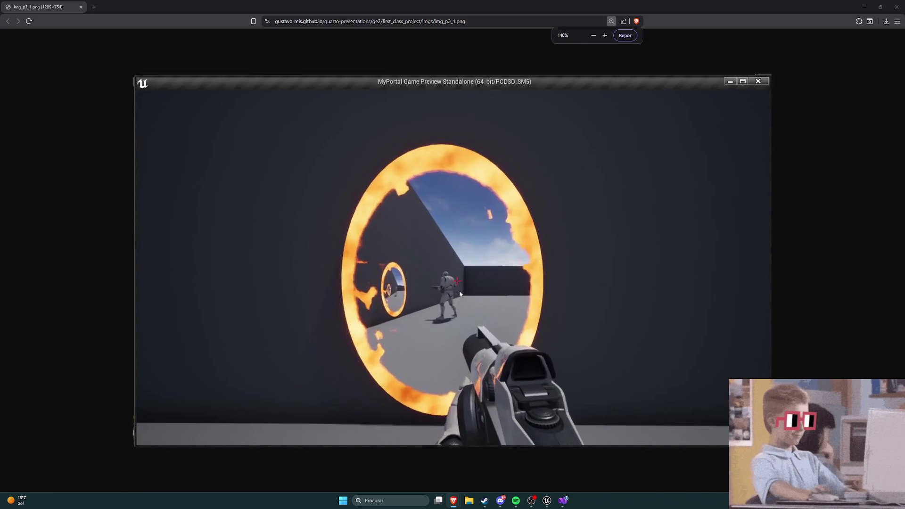
pyautogui.scroll(-1, 459, 293)
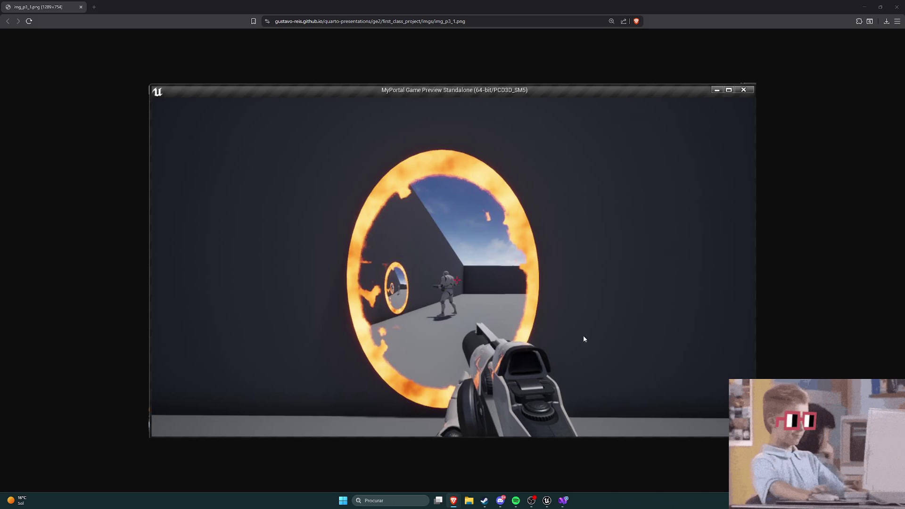
pyautogui.click(547, 500)
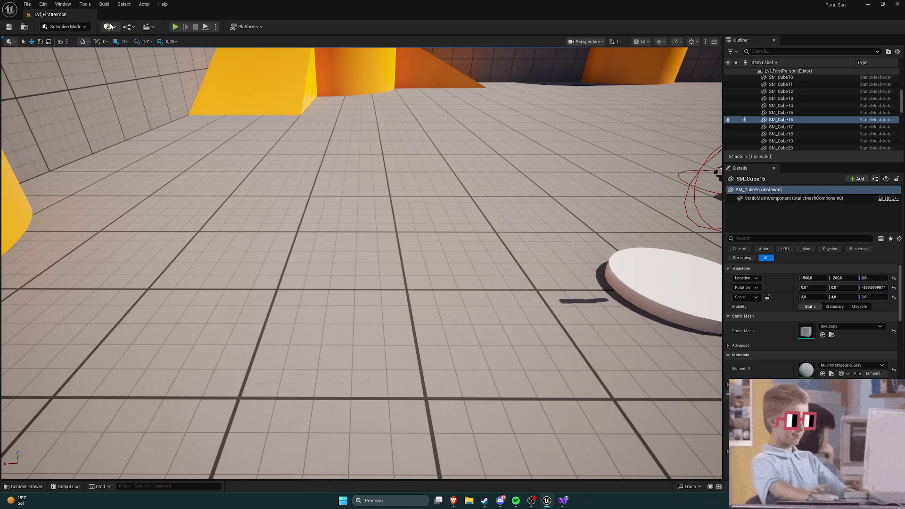
# Step: Open the Content Drawer and navigate to the top-level Content folder
pyautogui.hotkey('ctrl', 'space')
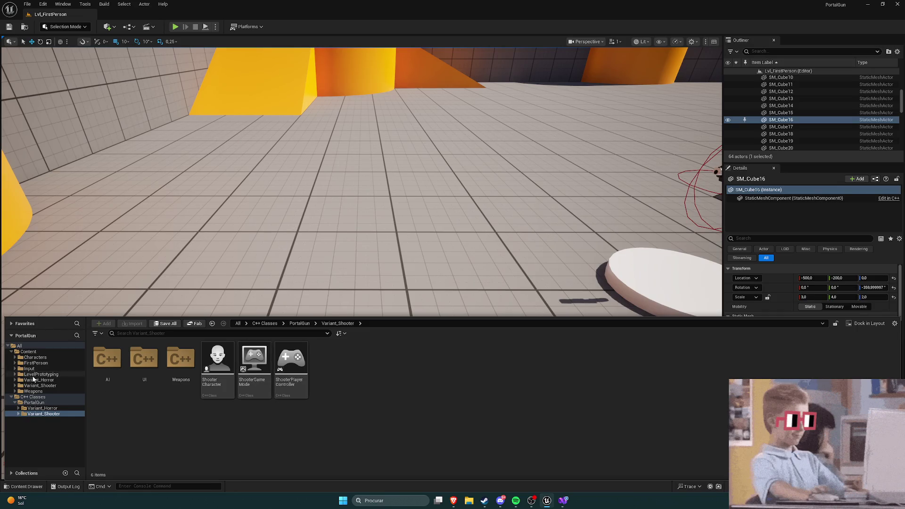
pyautogui.click(35, 362)
pyautogui.click(28, 352)
pyautogui.click(35, 363)
pyautogui.click(41, 357)
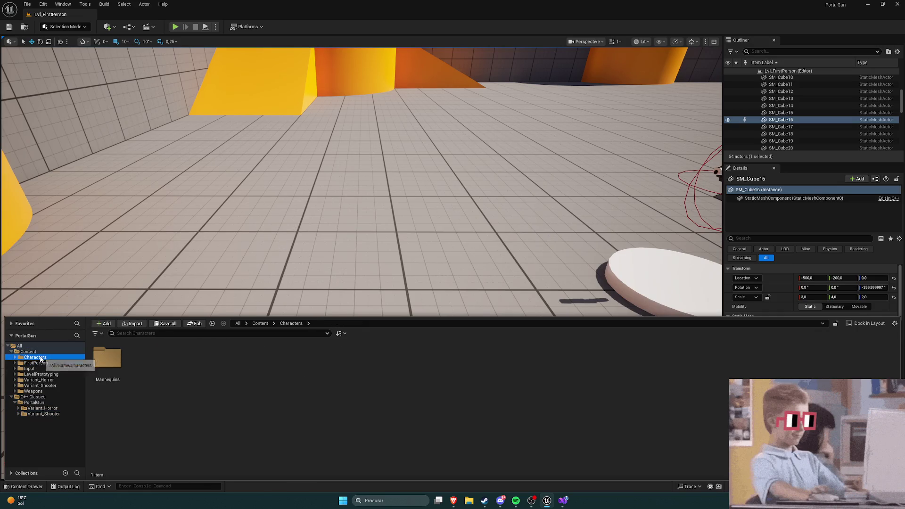
pyautogui.click(29, 351)
# Step: Browse the Content folder's new-asset menu twice, closing it without creating anything
pyautogui.rightClick(382, 383)
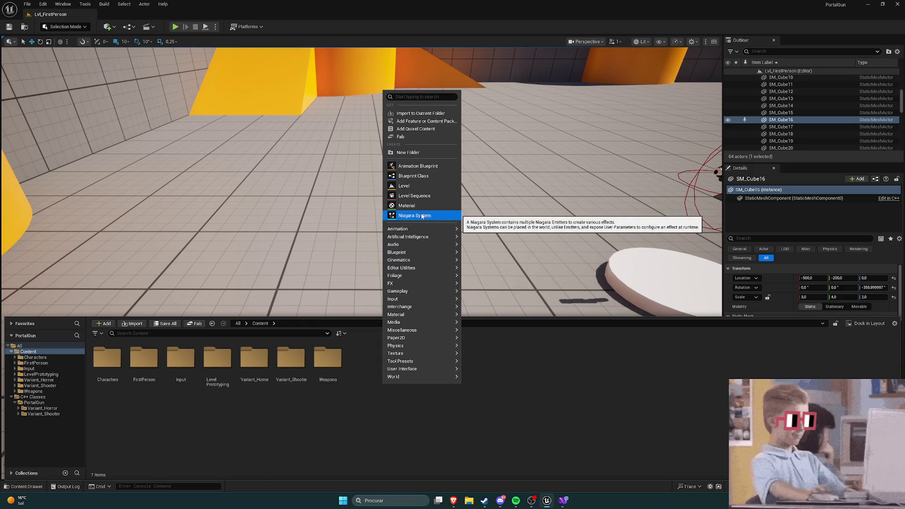
pyautogui.moveTo(424, 244)
pyautogui.moveTo(494, 310)
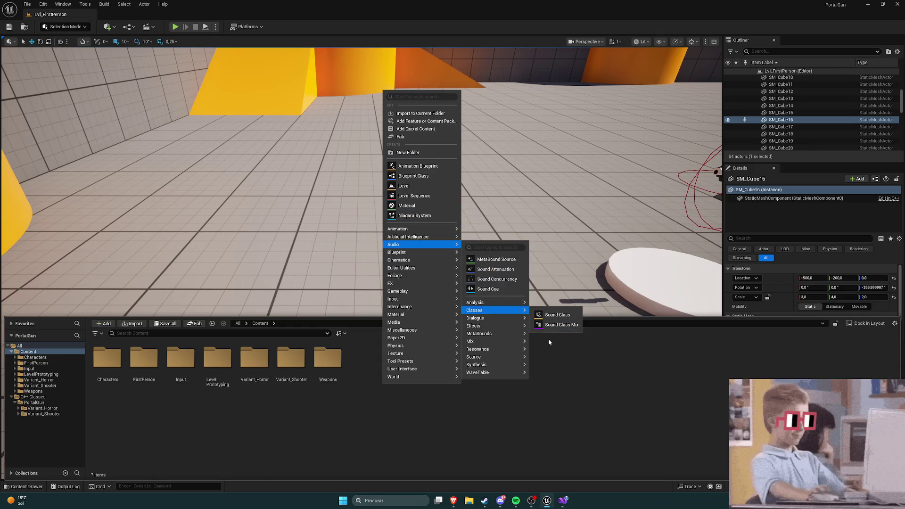
pyautogui.click(556, 345)
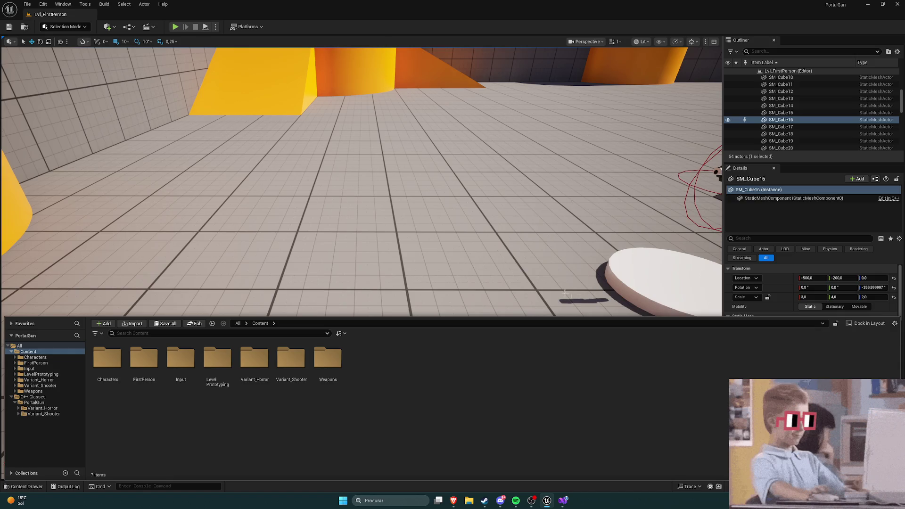
pyautogui.rightClick(427, 369)
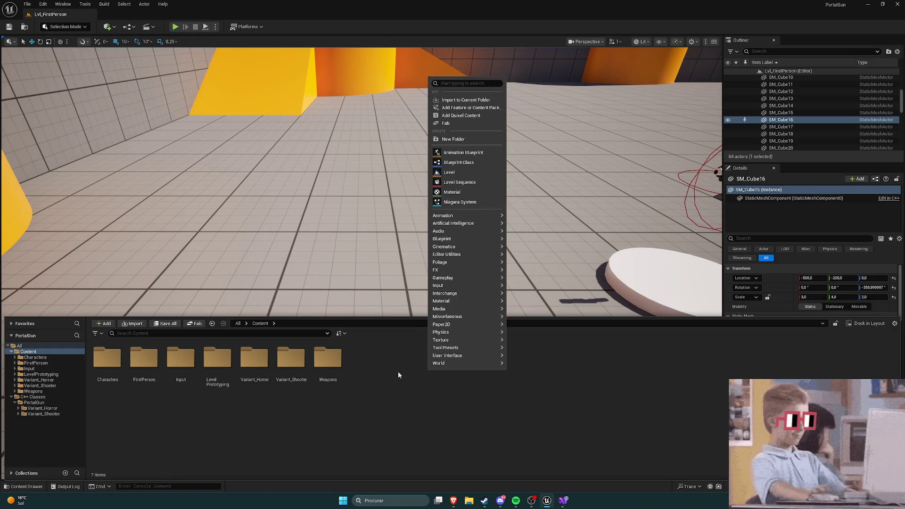
pyautogui.moveTo(443, 231)
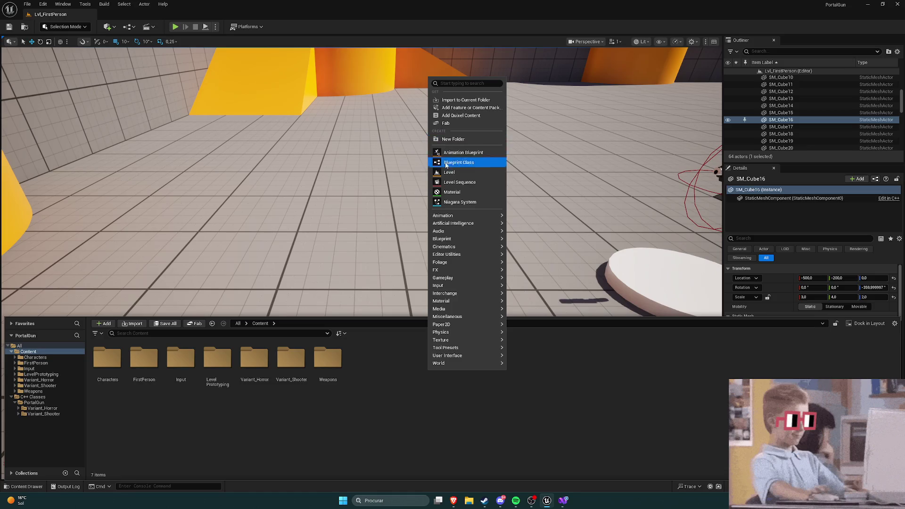
pyautogui.moveTo(467, 246)
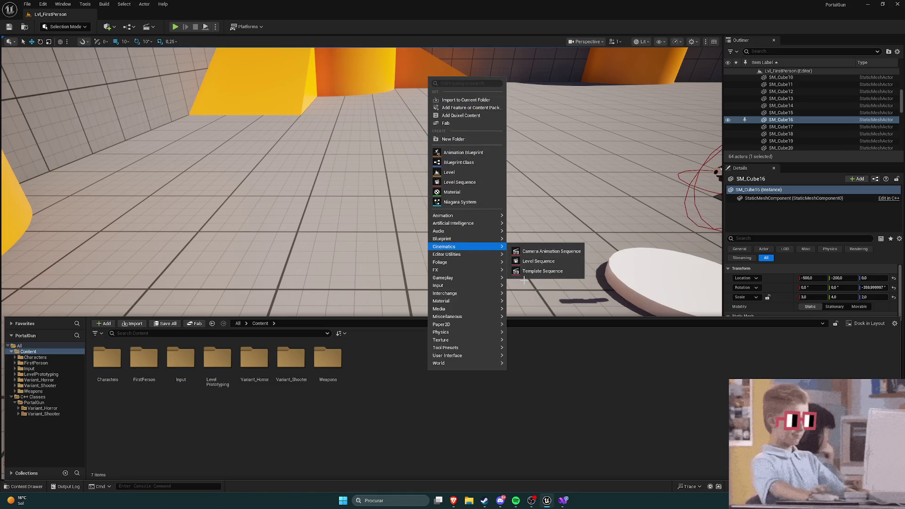
pyautogui.click(514, 351)
# Step: Create an Actor Blueprint Class named Mirror in the Content folder
pyautogui.rightClick(413, 374)
pyautogui.moveTo(452, 311)
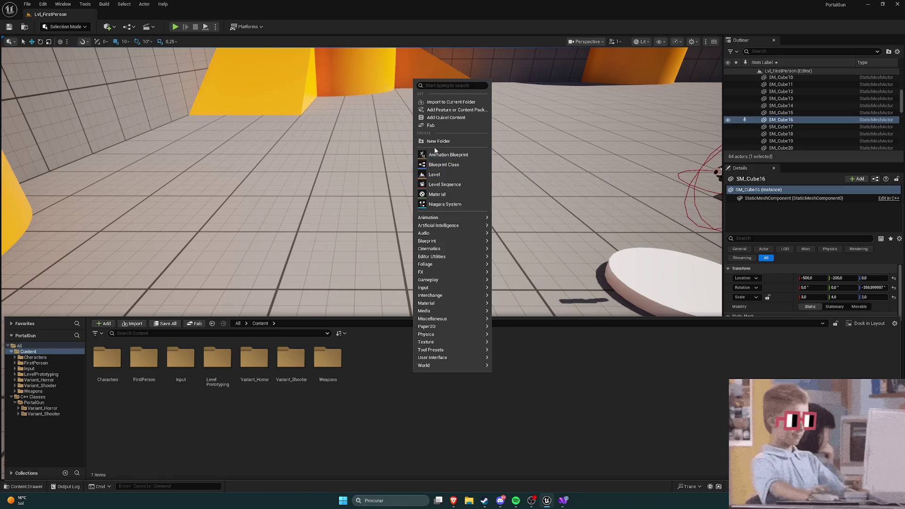
pyautogui.click(443, 164)
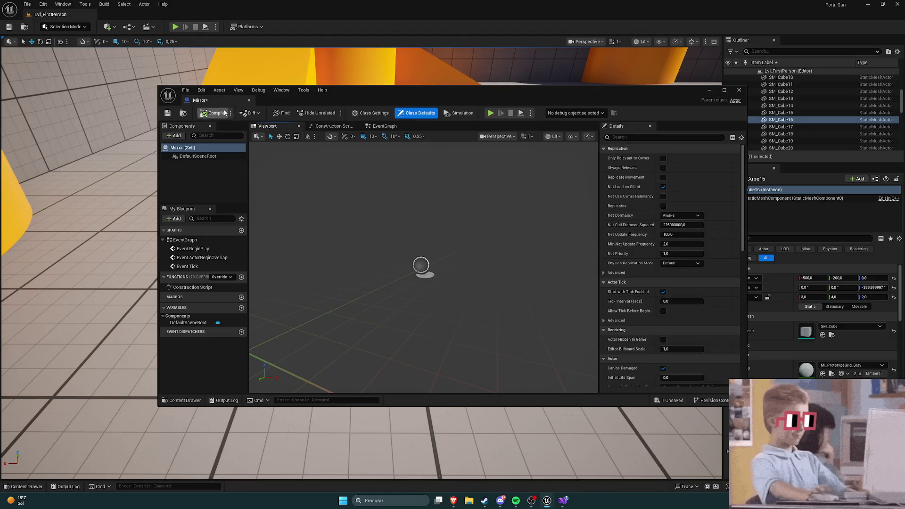
# Step: Dock the Mirror Blueprint editor and add a Plane component to it
pyautogui.moveTo(194, 100); pyautogui.dragTo(125, 17)
pyautogui.click(58, 98)
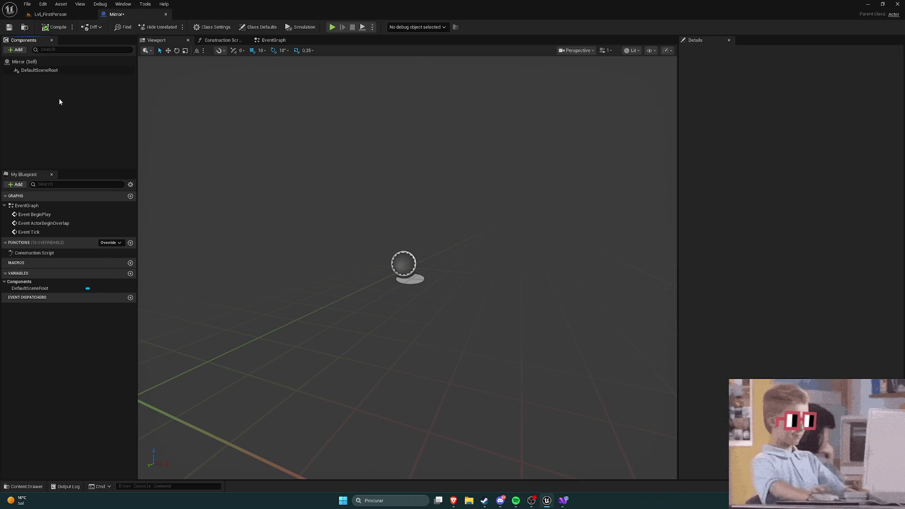
pyautogui.click(16, 49)
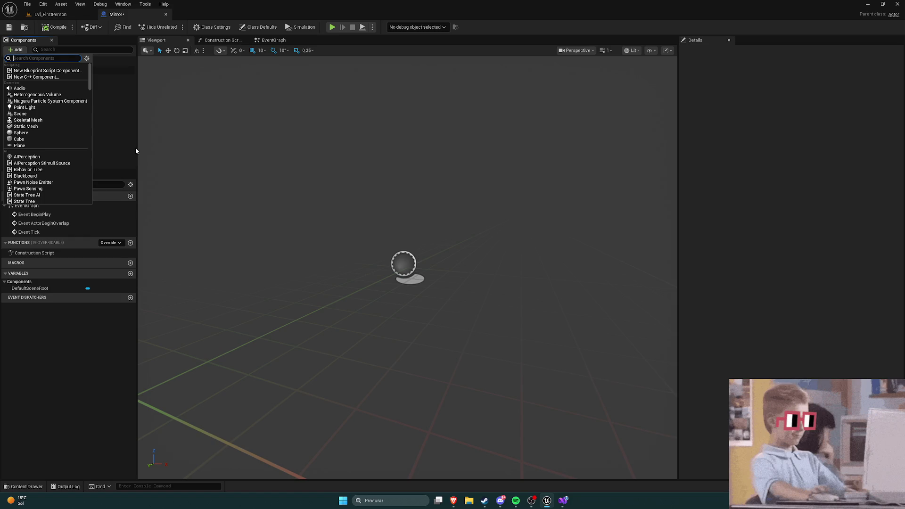
pyautogui.write('plane')
pyautogui.press('BackSpace')
pyautogui.press('BackSpace')
pyautogui.press('BackSpace')
pyautogui.click(29, 145)
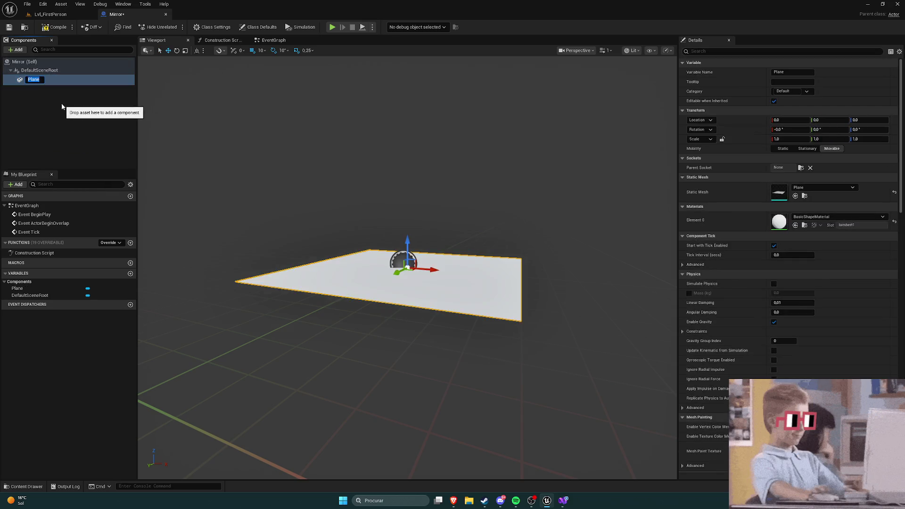
pyautogui.press('Return')
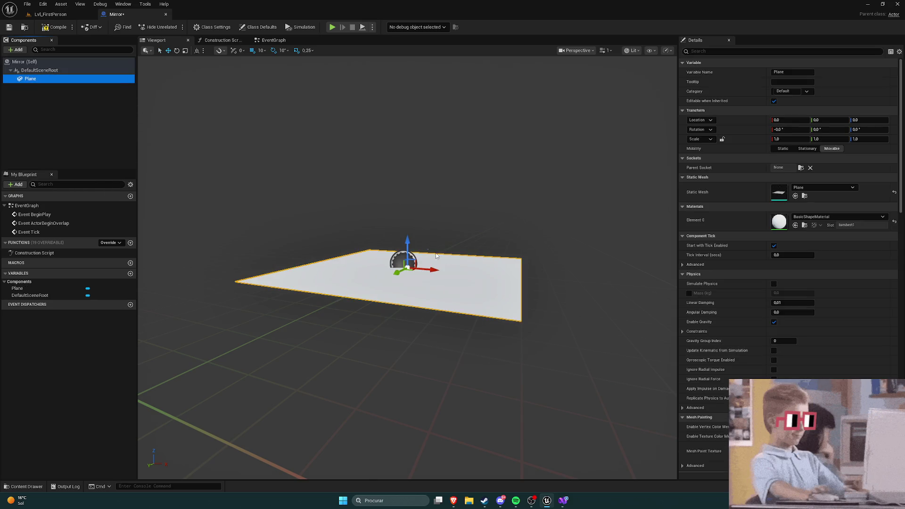
# Step: Stand the Plane upright at 90° on X, save the Blueprint, and return to the level
pyautogui.moveTo(411, 186)
pyautogui.mouseDown()
pyautogui.moveTo(406, 283)
pyautogui.moveTo(408, 199)
pyautogui.moveTo(410, 236)
pyautogui.moveTo(438, 226)
pyautogui.mouseUp()
pyautogui.press('w')
pyautogui.click(59, 112)
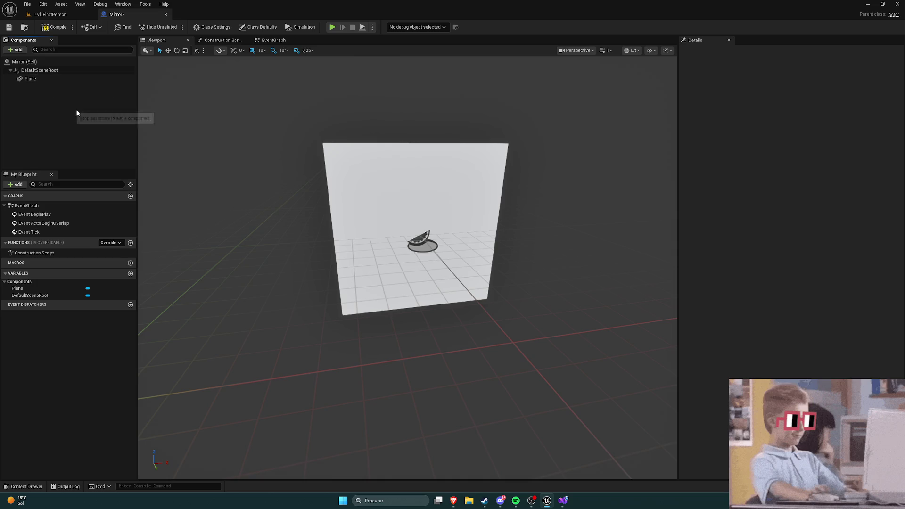
pyautogui.click(9, 27)
pyautogui.click(49, 14)
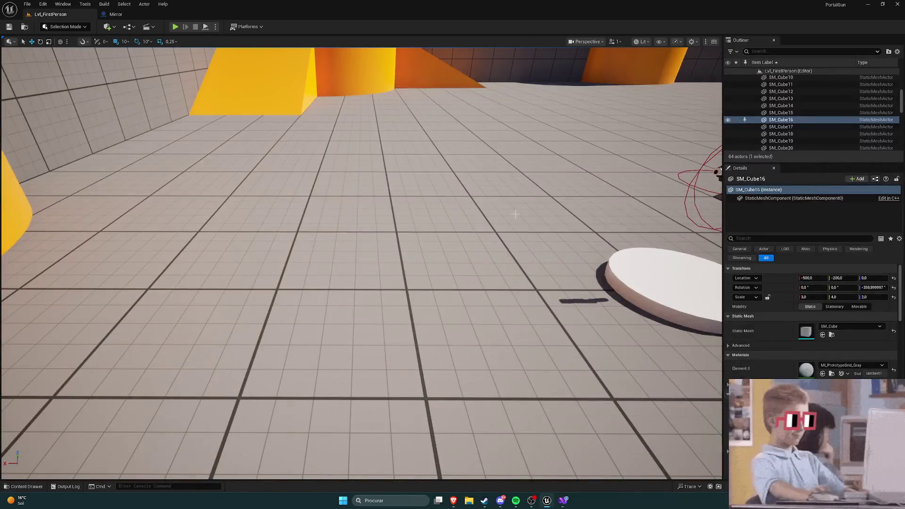
# Step: Place a Mirror actor beside the yellow cylinder and rotate it -90° on Z, undoing a stray wall selection
pyautogui.hotkey('ctrl', 'space')
pyautogui.moveTo(365, 360)
pyautogui.mouseDown()
pyautogui.moveTo(390, 248)
pyautogui.moveTo(358, 162)
pyautogui.moveTo(365, 97)
pyautogui.mouseUp()
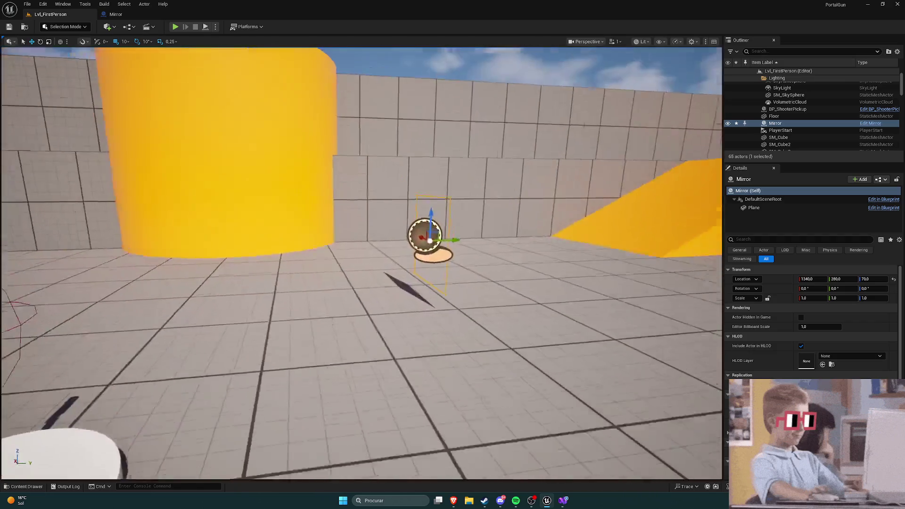
pyautogui.press('e')
pyautogui.moveTo(443, 245)
pyautogui.mouseDown()
pyautogui.moveTo(384, 245)
pyautogui.moveTo(442, 257)
pyautogui.moveTo(398, 218)
pyautogui.mouseUp()
pyautogui.press('w')
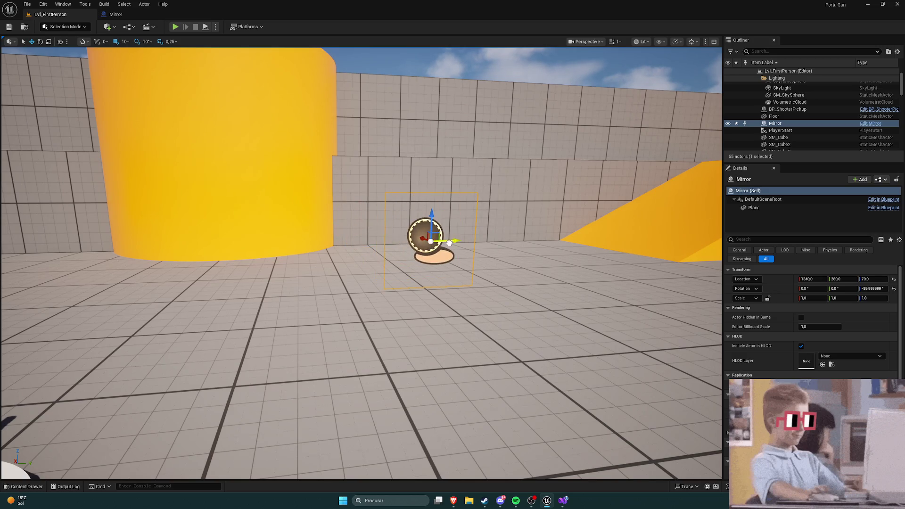
pyautogui.click(447, 240)
pyautogui.hotkey('ctrl', 'z')
pyautogui.hotkey('ctrl', 'z')
pyautogui.hotkey('ctrl', 'z')
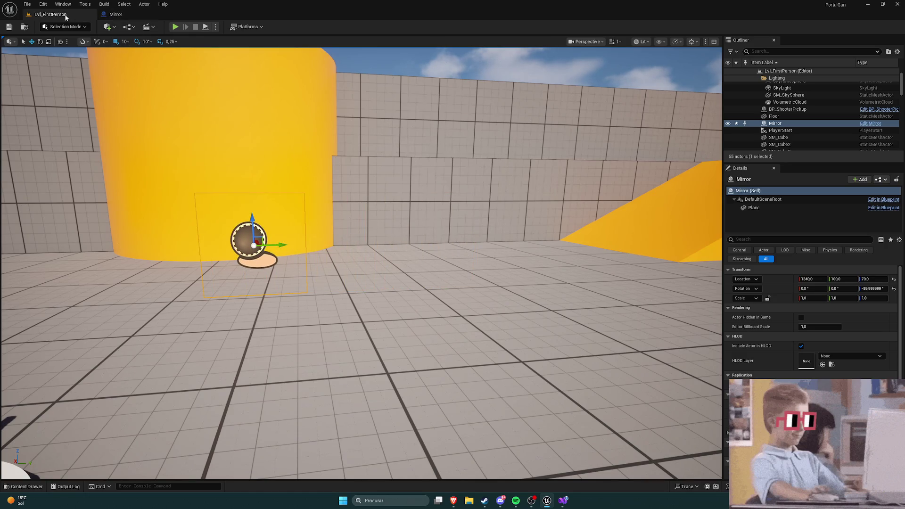
# Step: Check the Plane component in the Mirror Blueprint, then return to the level editor
pyautogui.hotkey('ctrl', 'space')
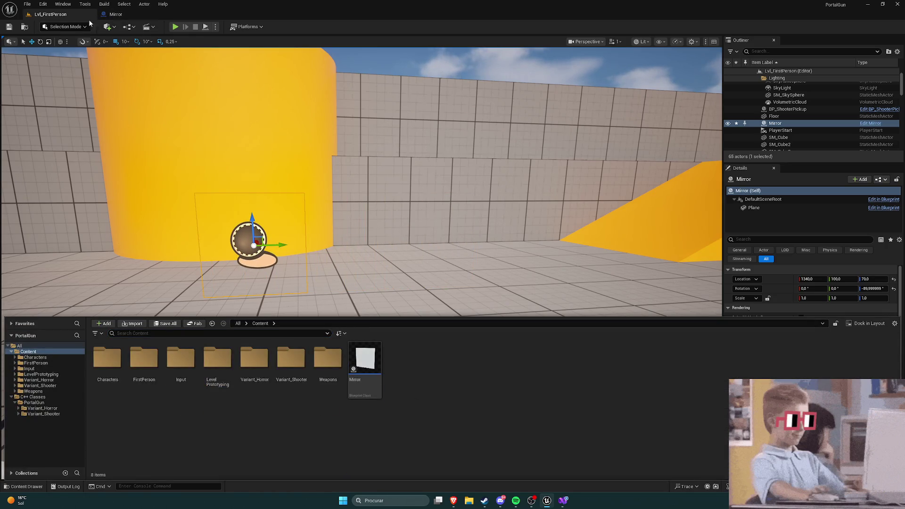
pyautogui.doubleClick(364, 359)
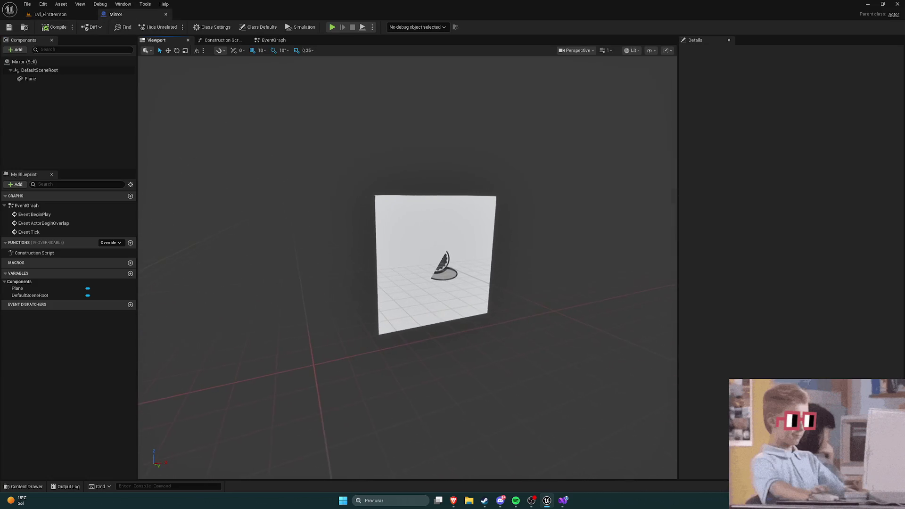
pyautogui.click(414, 226)
pyautogui.click(68, 124)
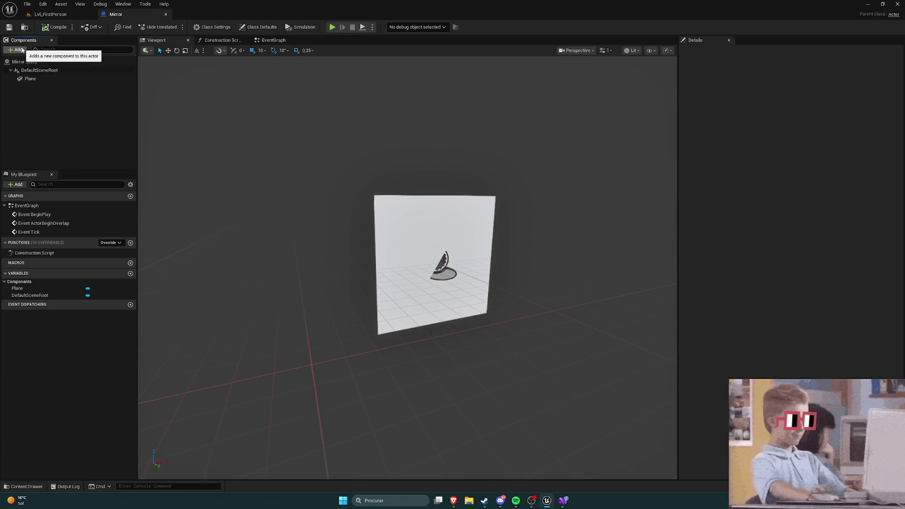
pyautogui.click(50, 14)
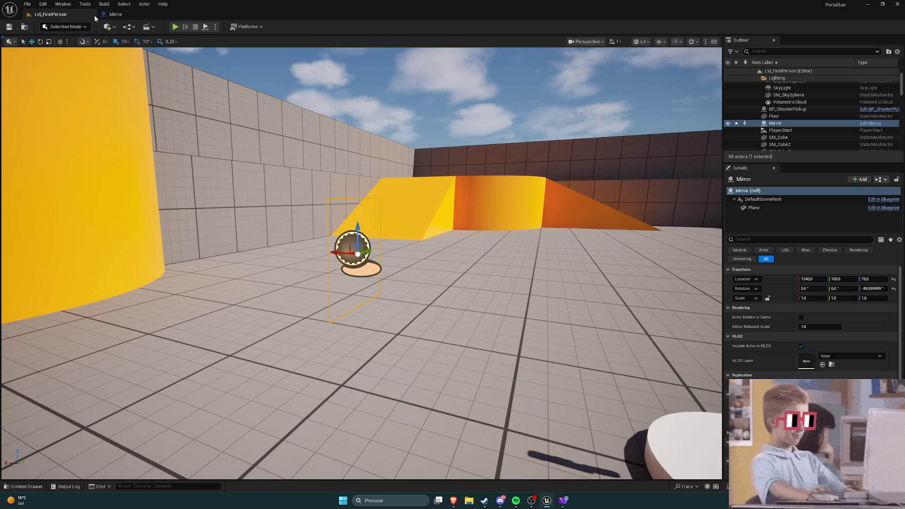
# Step: Play the level, walk past the pickup disc to view the plain peach mirror panel, then stop
pyautogui.click(175, 26)
pyautogui.press('w')
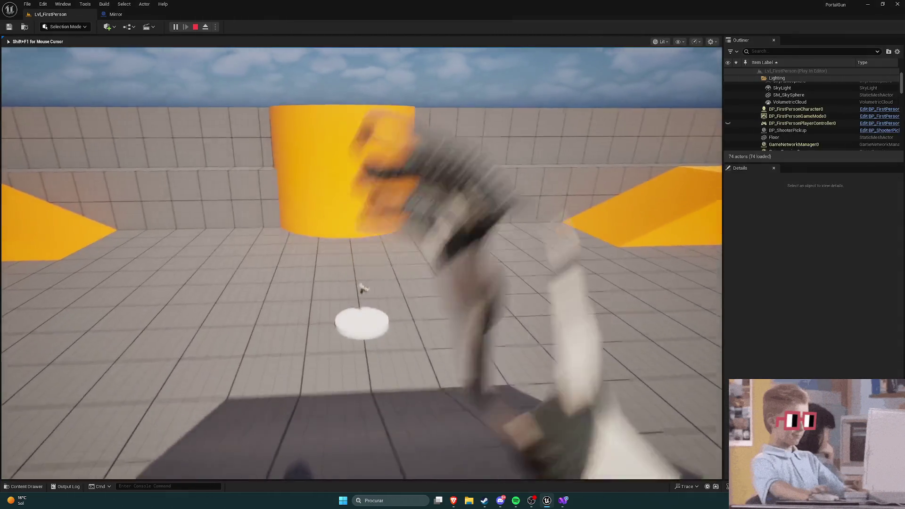
pyautogui.press('w')
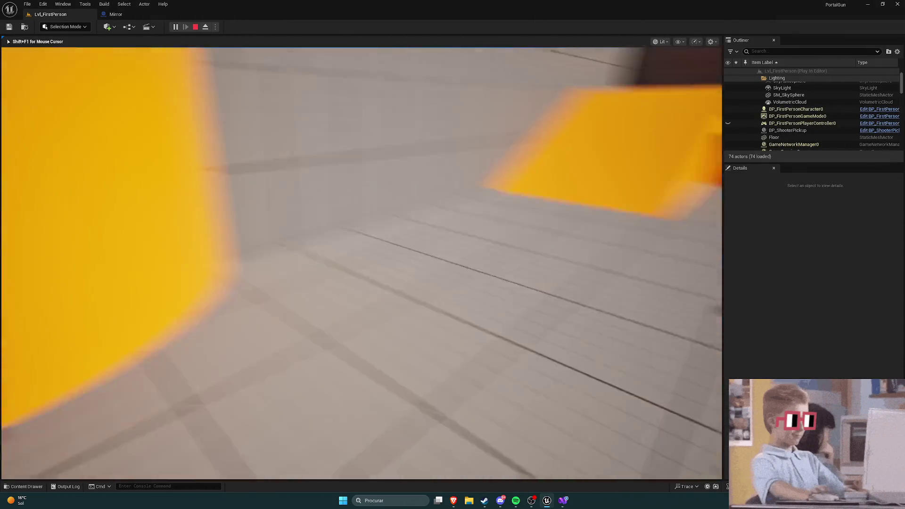
pyautogui.press('w')
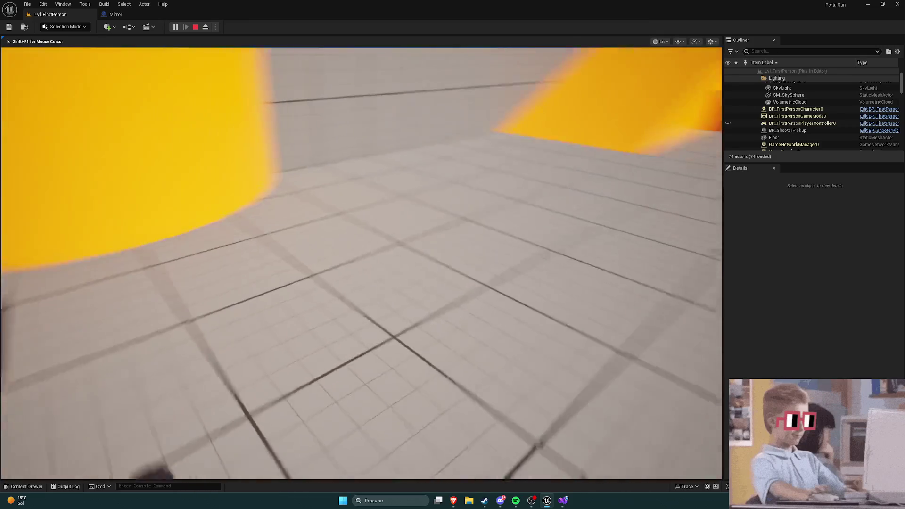
pyautogui.press('w')
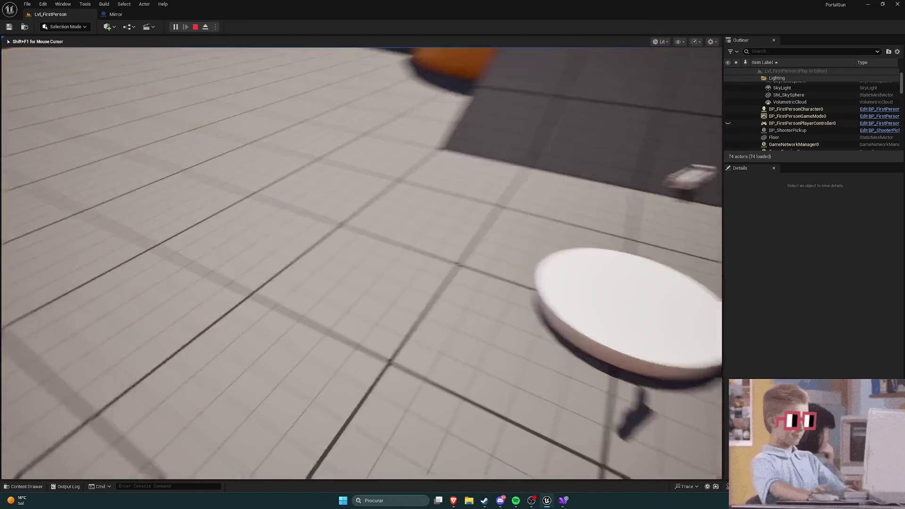
pyautogui.press('w')
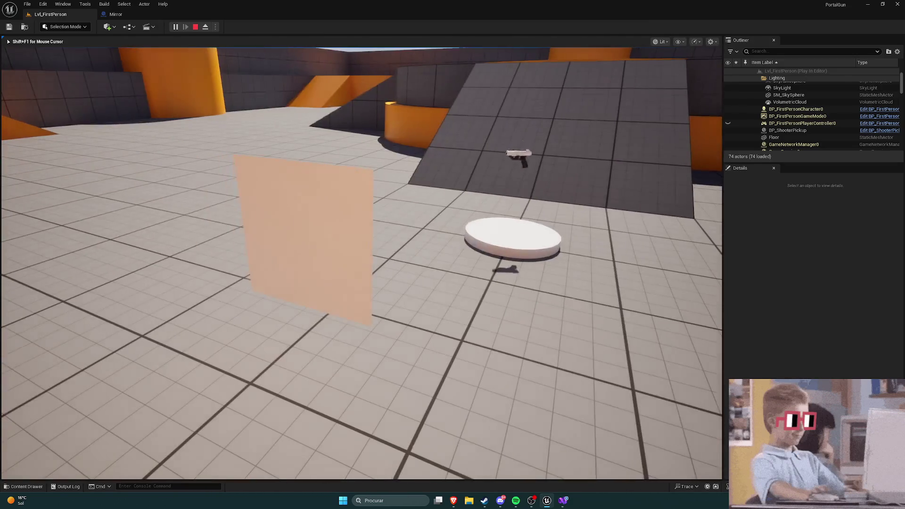
pyautogui.press('Escape')
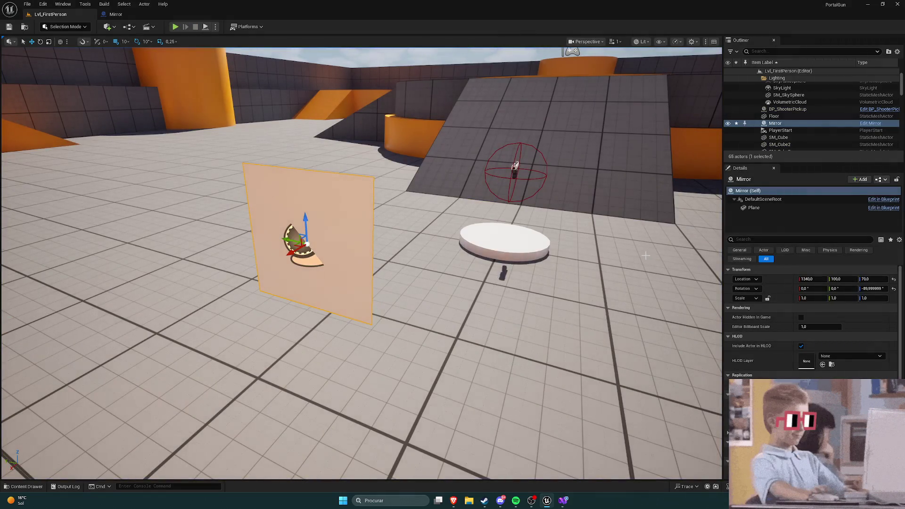
# Step: Turn the Mirror Blueprint's Plane component around 180 degrees
pyautogui.click(116, 14)
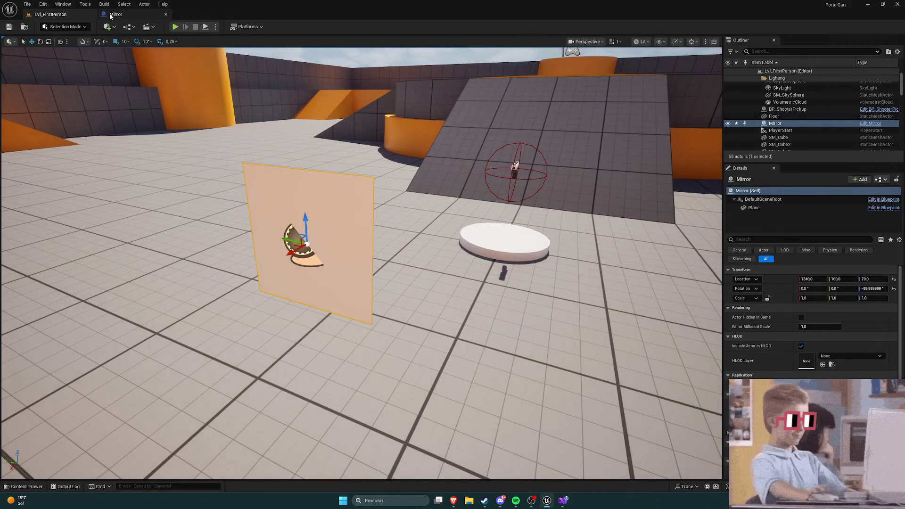
pyautogui.click(415, 244)
pyautogui.press('e')
pyautogui.moveTo(473, 261)
pyautogui.mouseDown()
pyautogui.moveTo(435, 271)
pyautogui.moveTo(396, 267)
pyautogui.mouseUp()
pyautogui.moveTo(471, 264); pyautogui.dragTo(464, 265)
pyautogui.press('w')
# Step: Compile and save the Mirror Blueprint, then go back to the level
pyautogui.click(50, 15)
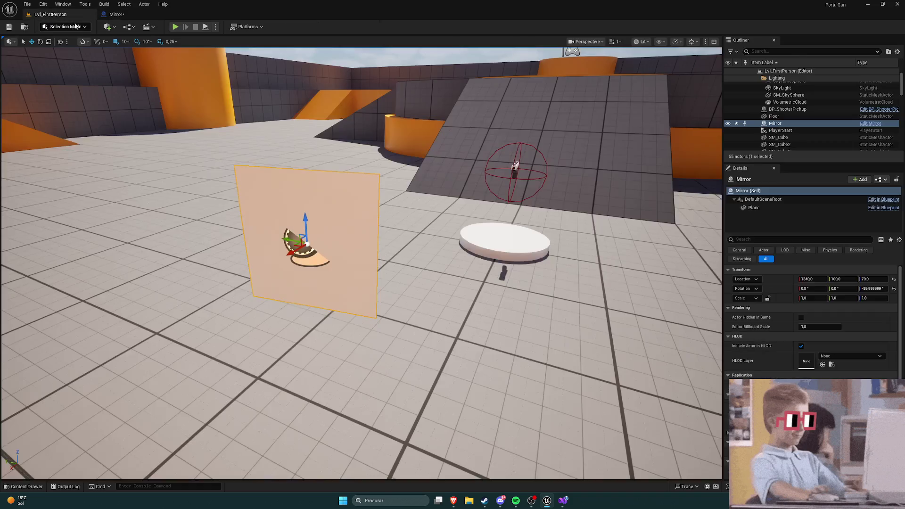
pyautogui.click(116, 14)
pyautogui.click(56, 27)
pyautogui.click(9, 27)
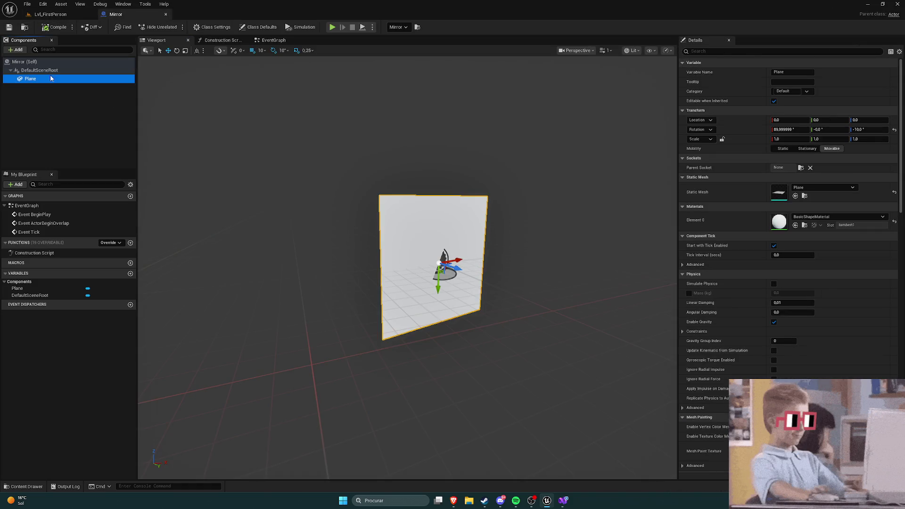
pyautogui.click(50, 15)
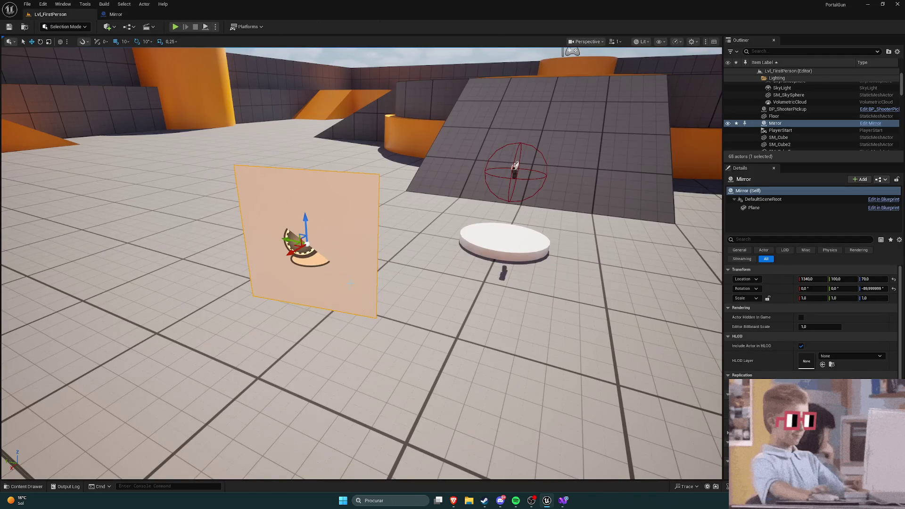
# Step: Rotate the placed Mirror actor to 90° on Z and start a play test
pyautogui.press('e')
pyautogui.moveTo(337, 264); pyautogui.dragTo(286, 276)
pyautogui.press('w')
pyautogui.click(174, 27)
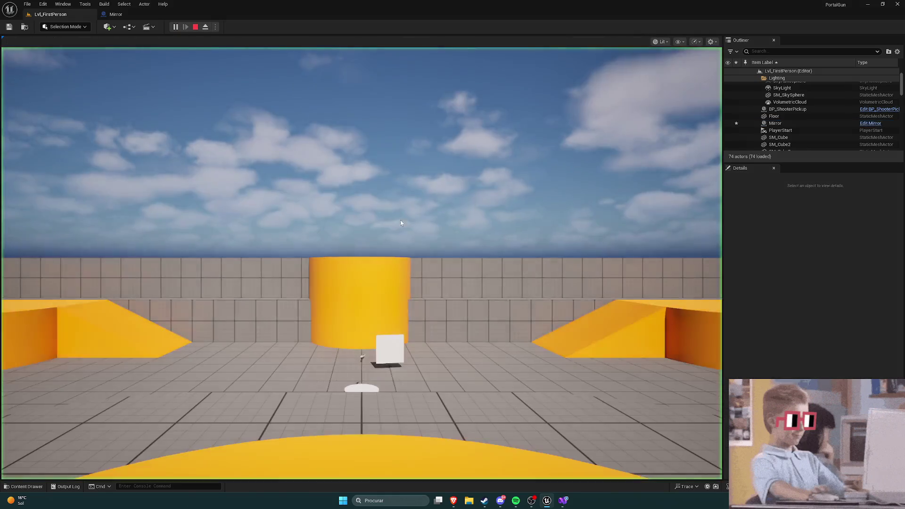
# Step: Play-test the level twice, walking up to the mirror plane and backing away from it
pyautogui.press('w')
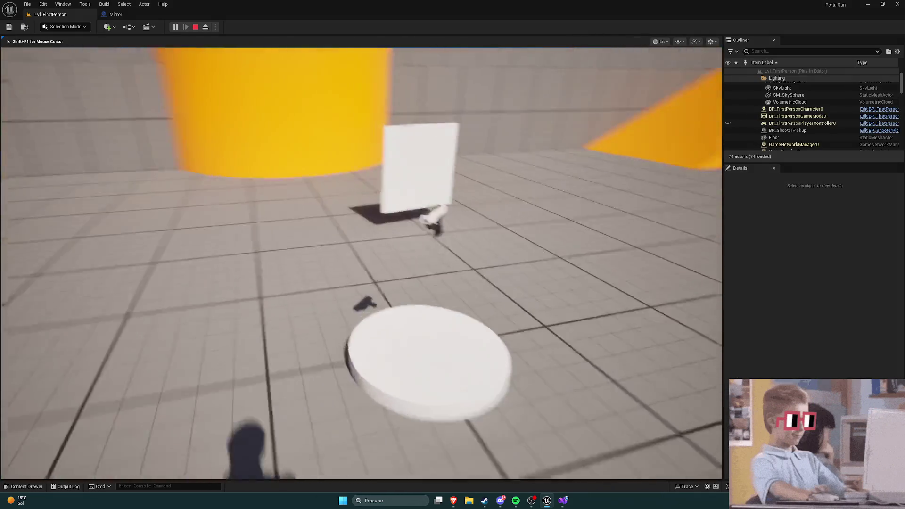
pyautogui.press('Escape')
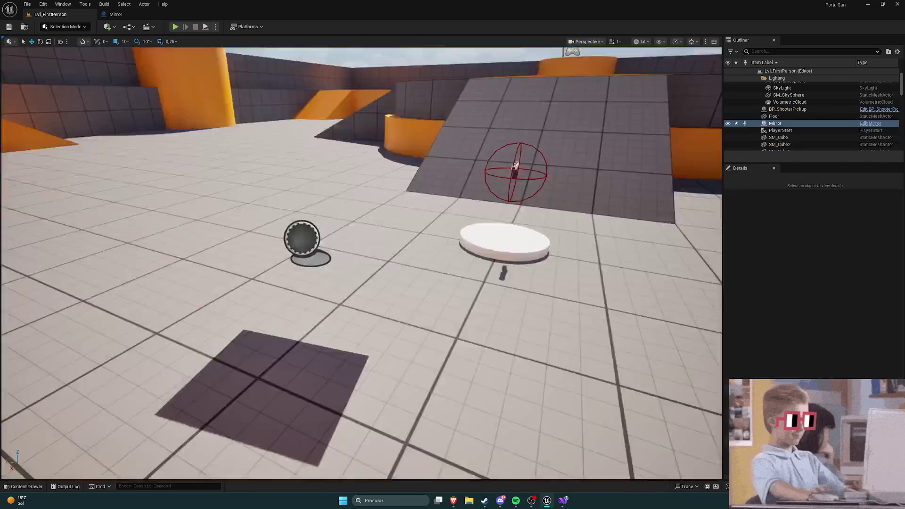
pyautogui.press('f')
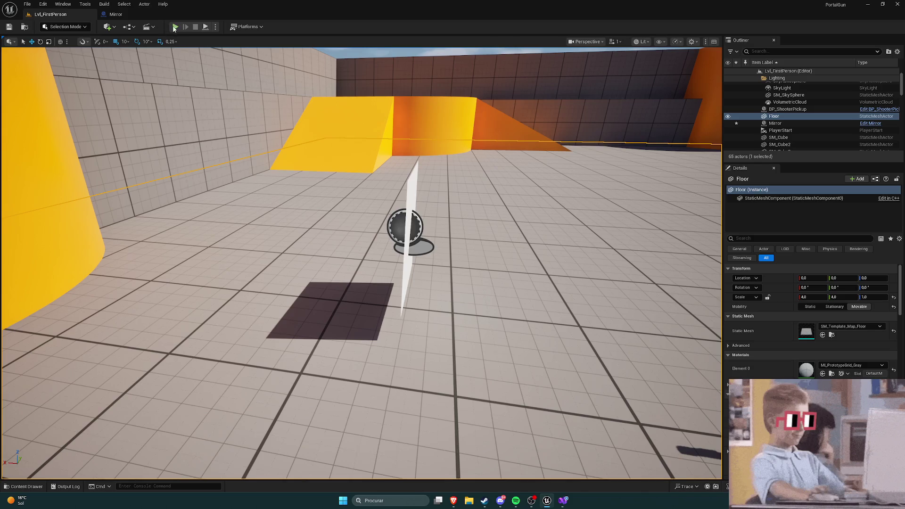
pyautogui.click(175, 27)
pyautogui.press('w')
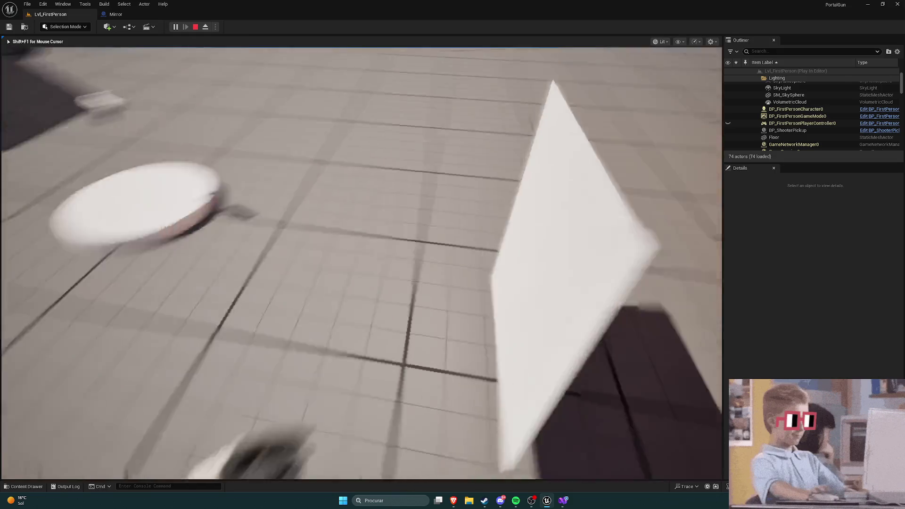
pyautogui.press('s')
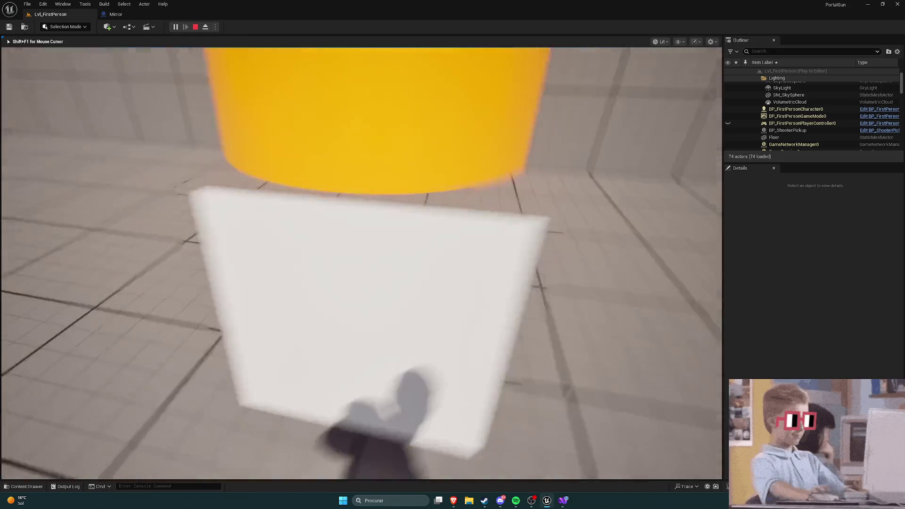
pyautogui.press('Escape')
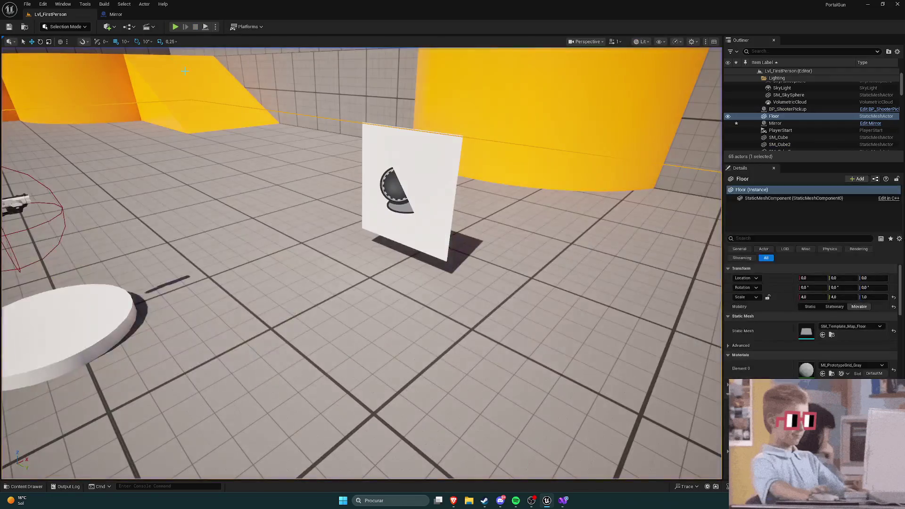
# Step: Slide the Mirror along Y to 1660, 350, 70 beside the long tiled wall, then play again
pyautogui.click(390, 212)
pyautogui.moveTo(423, 196); pyautogui.dragTo(528, 196)
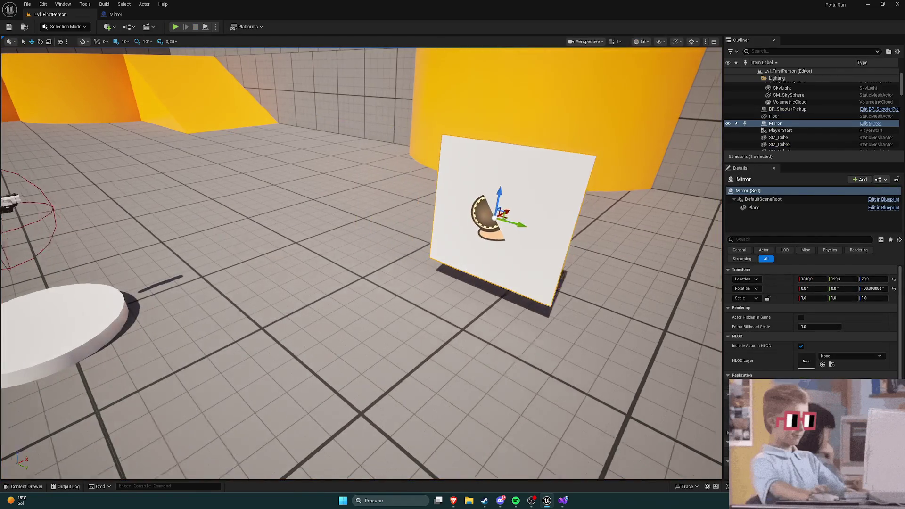
pyautogui.scroll(-5, 395, 209)
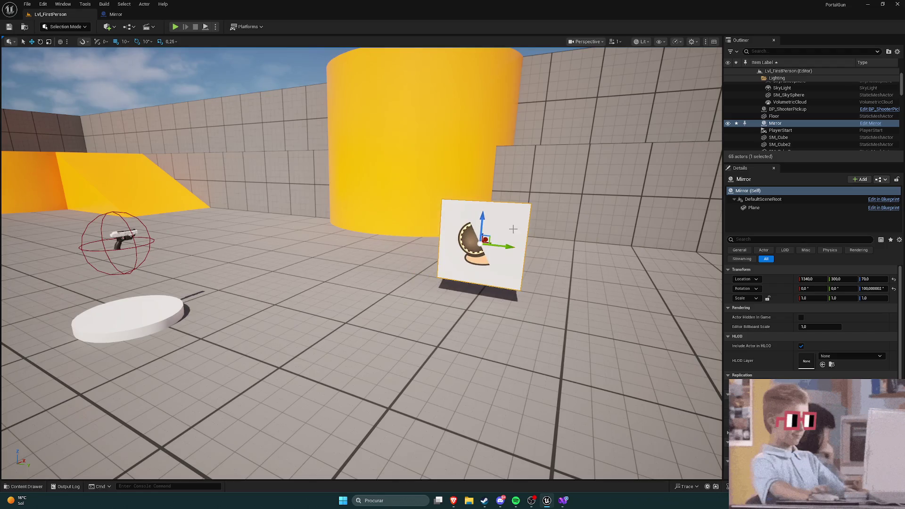
pyautogui.moveTo(512, 229); pyautogui.dragTo(329, 241)
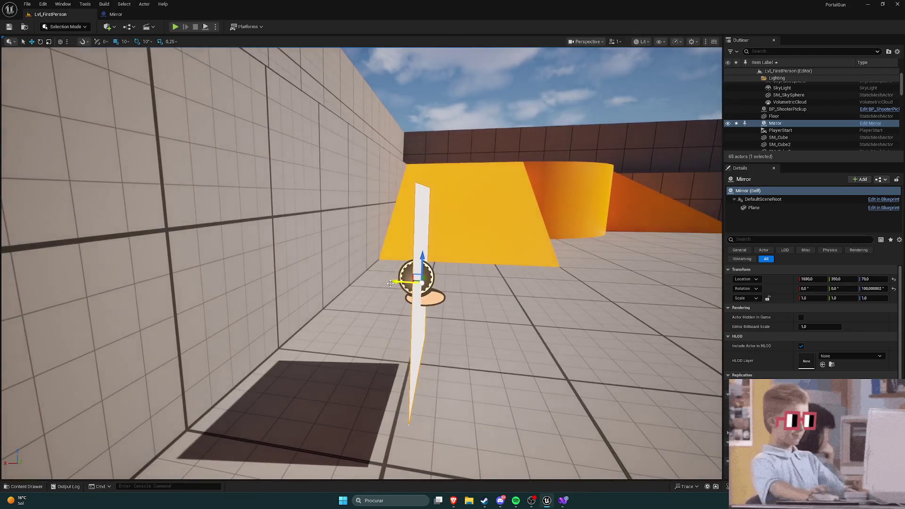
pyautogui.click(402, 214)
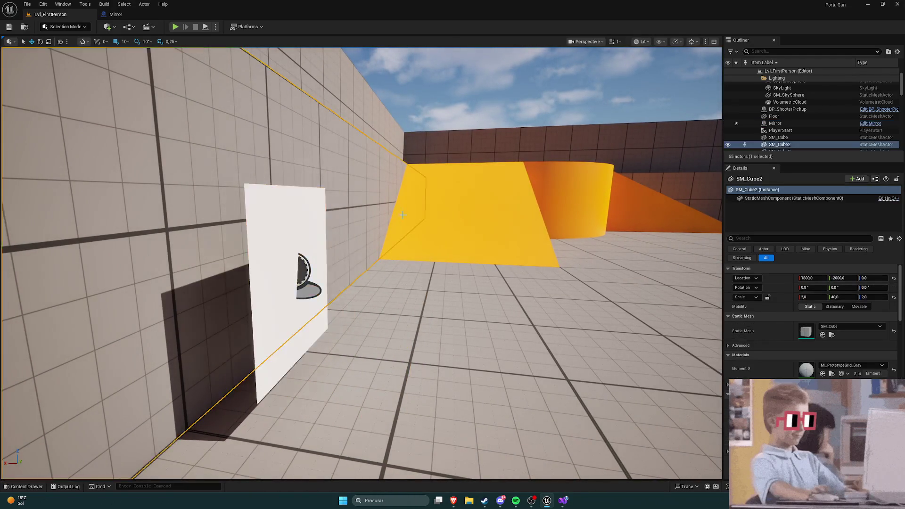
pyautogui.click(176, 27)
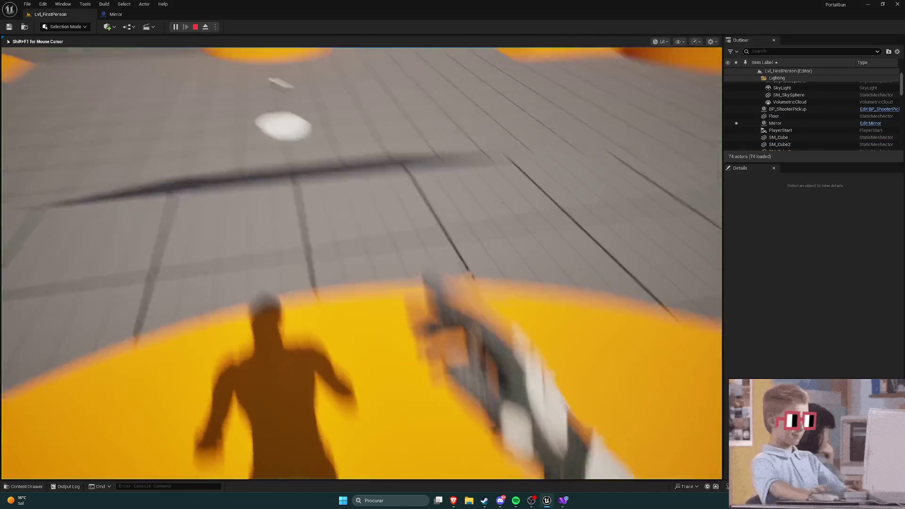
# Step: Walk to the mirror by the wall, end the play test, and return to the Mirror Blueprint
pyautogui.press('w')
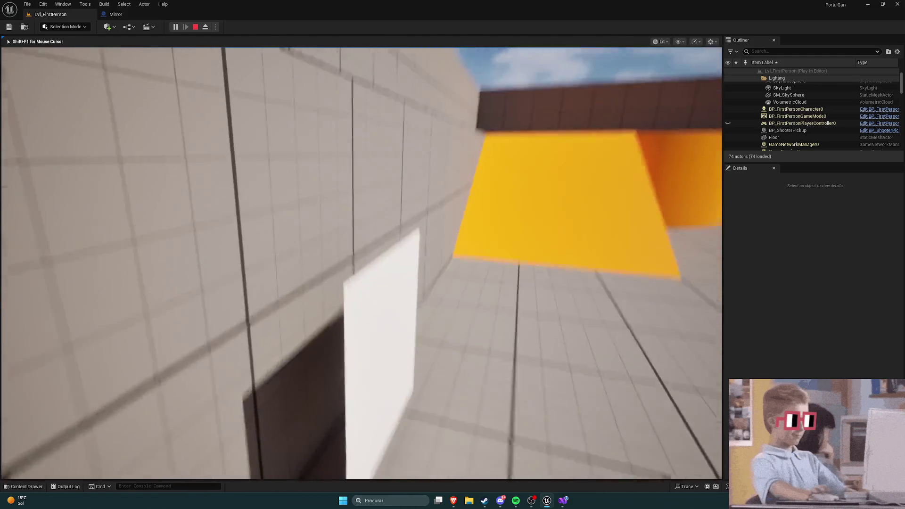
pyautogui.press('Escape')
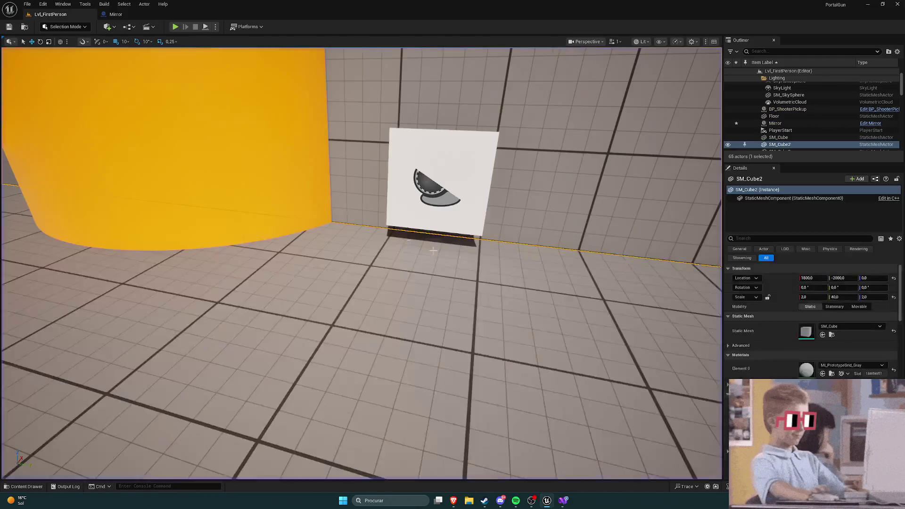
pyautogui.click(116, 15)
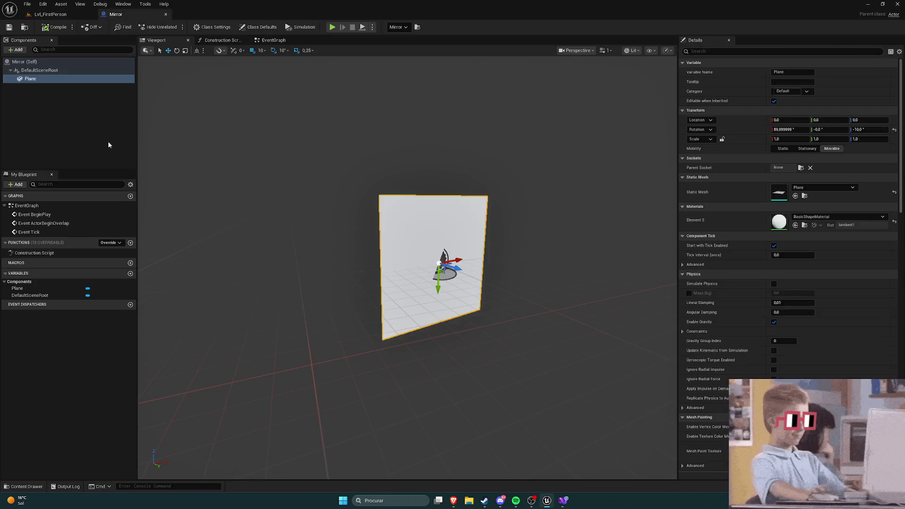
# Step: Add a SceneCaptureComponent2D to the Mirror Blueprint, keeping its default name
pyautogui.click(24, 50)
pyautogui.write('scen')
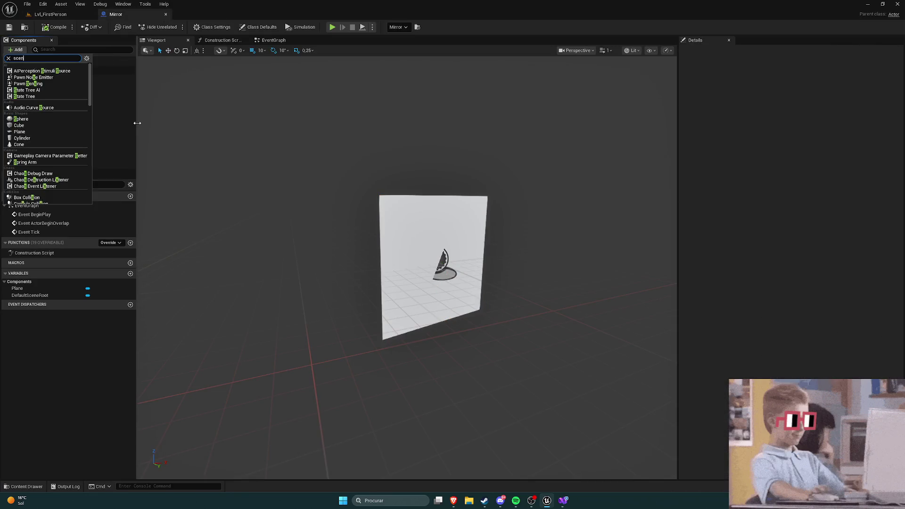
pyautogui.write('e')
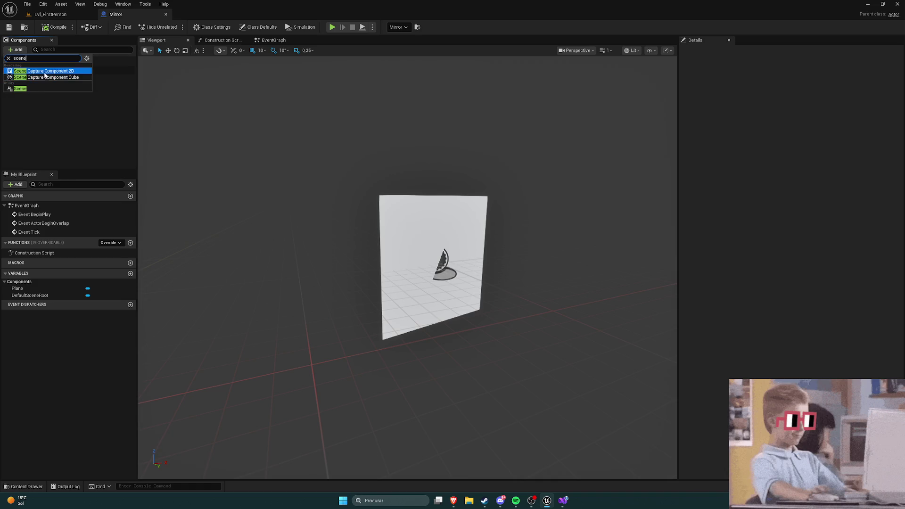
pyautogui.click(42, 71)
pyautogui.click(74, 117)
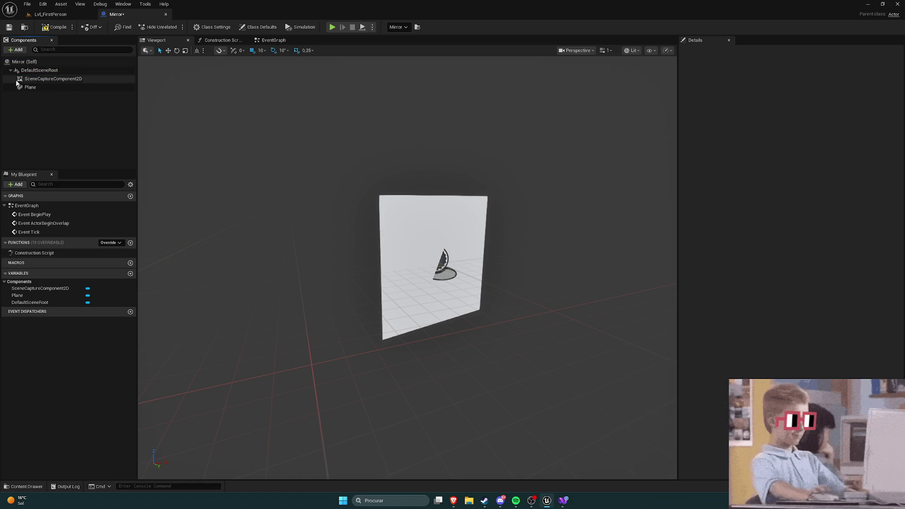
pyautogui.rightClick(34, 79)
pyautogui.click(32, 97)
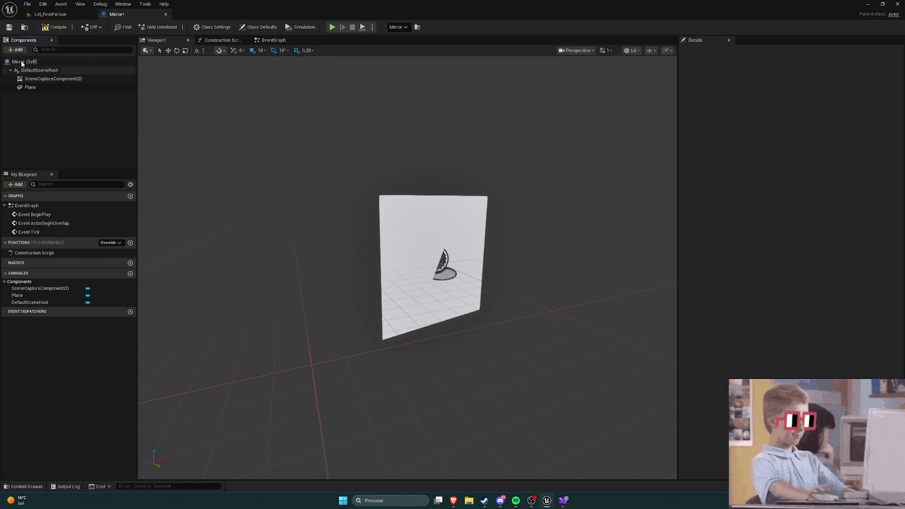
pyautogui.click(47, 79)
# Step: Attach an Arrow component as a child of the SceneCaptureComponent2D
pyautogui.click(16, 50)
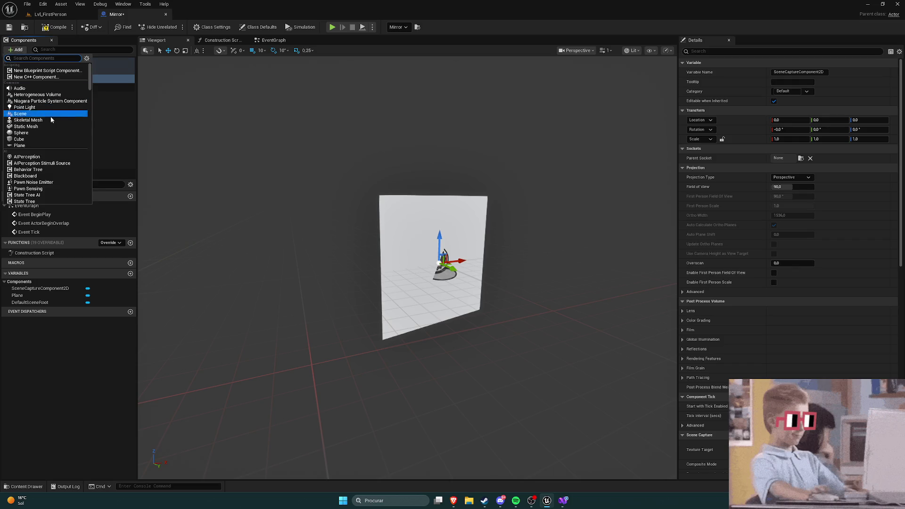
pyautogui.write('arrow')
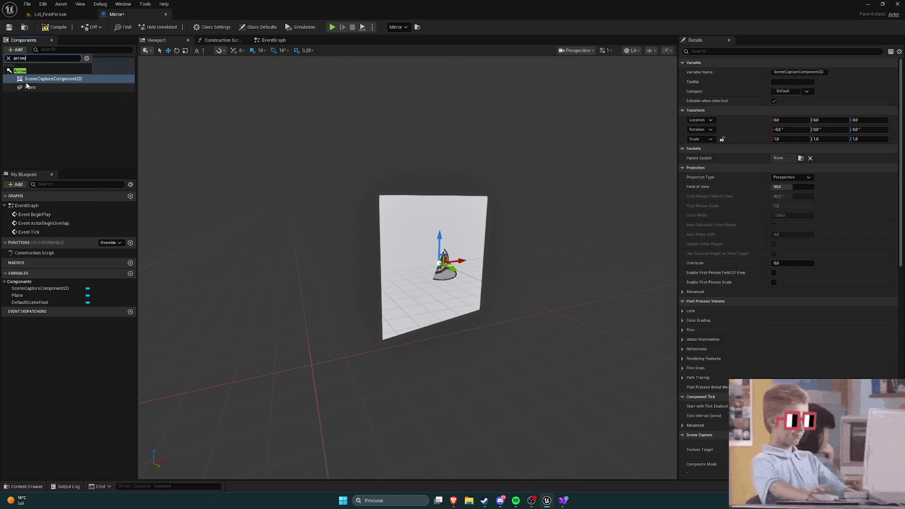
pyautogui.click(21, 71)
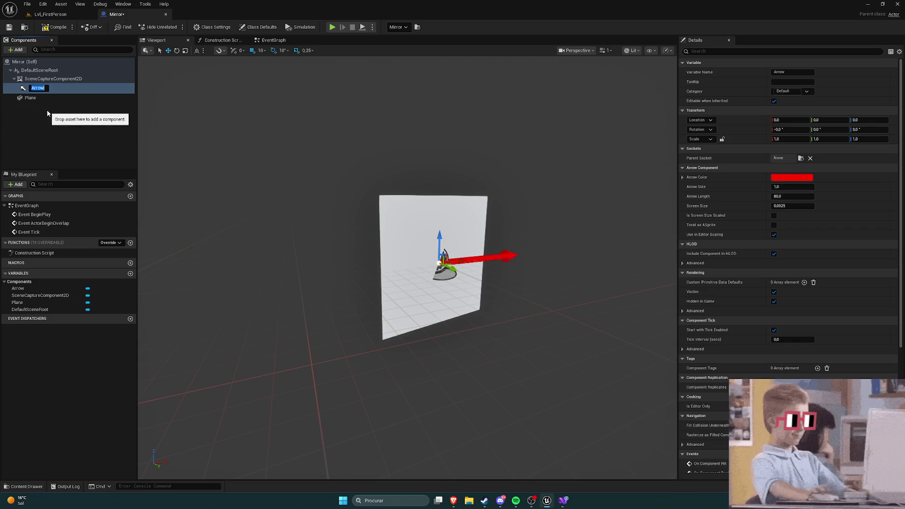
pyautogui.click(46, 110)
pyautogui.click(50, 79)
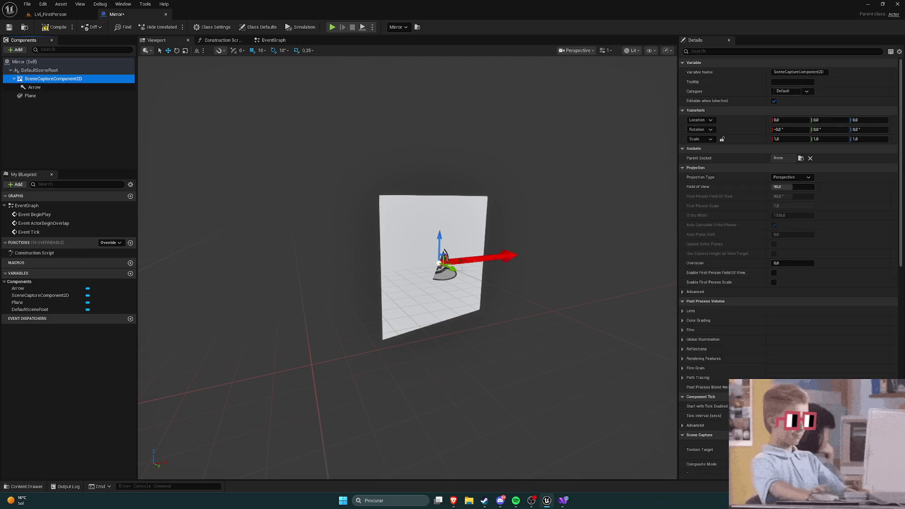
pyautogui.moveTo(425, 244)
pyautogui.mouseDown()
pyautogui.moveTo(377, 221)
pyautogui.moveTo(358, 236)
pyautogui.moveTo(125, 180)
pyautogui.mouseUp()
# Step: Rotate the SceneCaptureComponent2D to 90° Z so its Arrow points out from the plane, then compile
pyautogui.click(35, 87)
pyautogui.moveTo(421, 337)
pyautogui.mouseDown()
pyautogui.moveTo(438, 325)
pyautogui.moveTo(421, 337)
pyautogui.moveTo(358, 274)
pyautogui.moveTo(299, 232)
pyautogui.mouseUp()
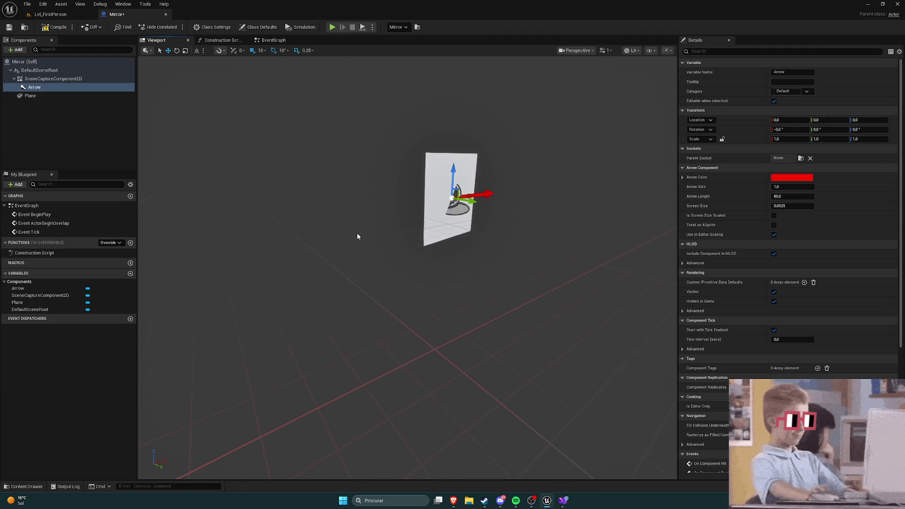
pyautogui.moveTo(355, 233); pyautogui.dragTo(386, 210)
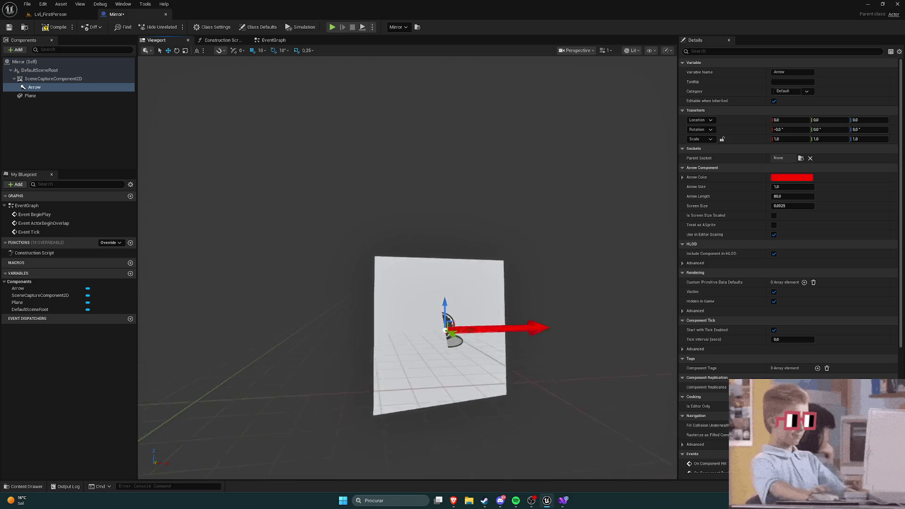
pyautogui.scroll(3, 280, 191)
pyautogui.scroll(-2, 280, 190)
pyautogui.click(53, 78)
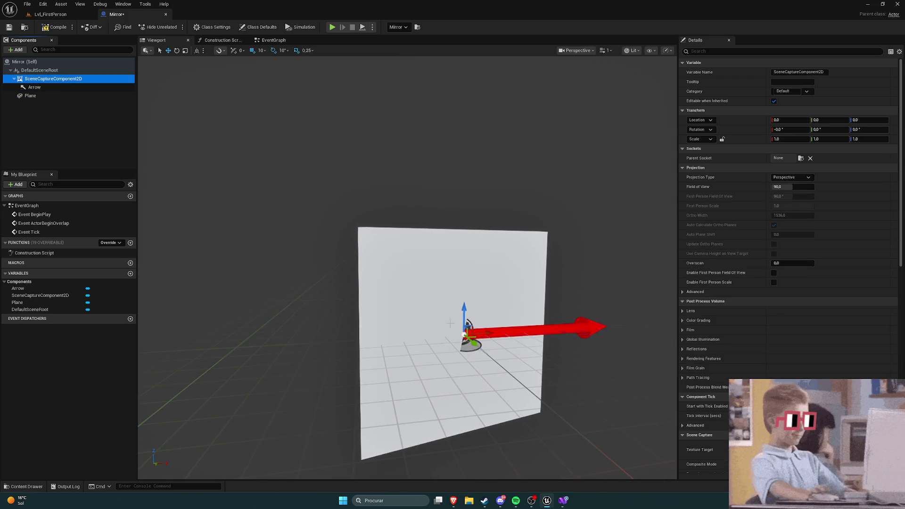
pyautogui.moveTo(450, 323); pyautogui.dragTo(376, 236)
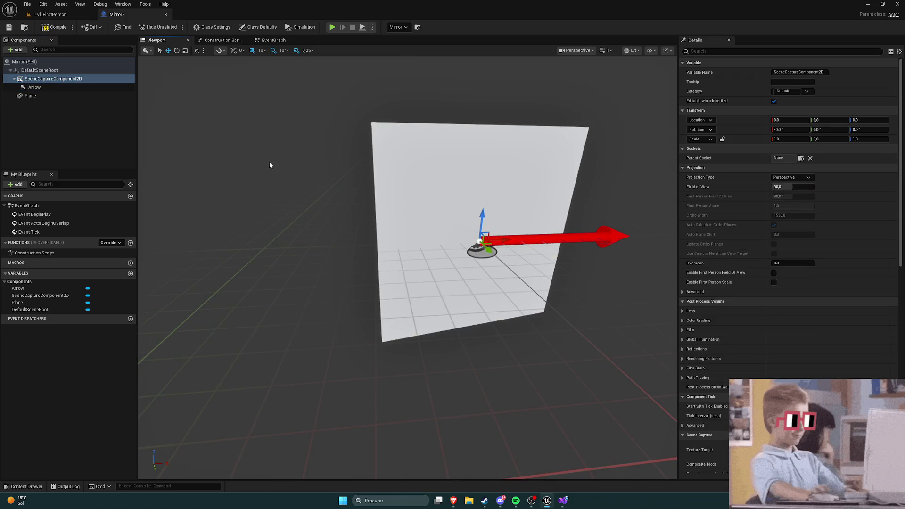
pyautogui.click(176, 51)
pyautogui.moveTo(473, 252); pyautogui.dragTo(488, 252)
pyautogui.moveTo(421, 243); pyautogui.dragTo(472, 250)
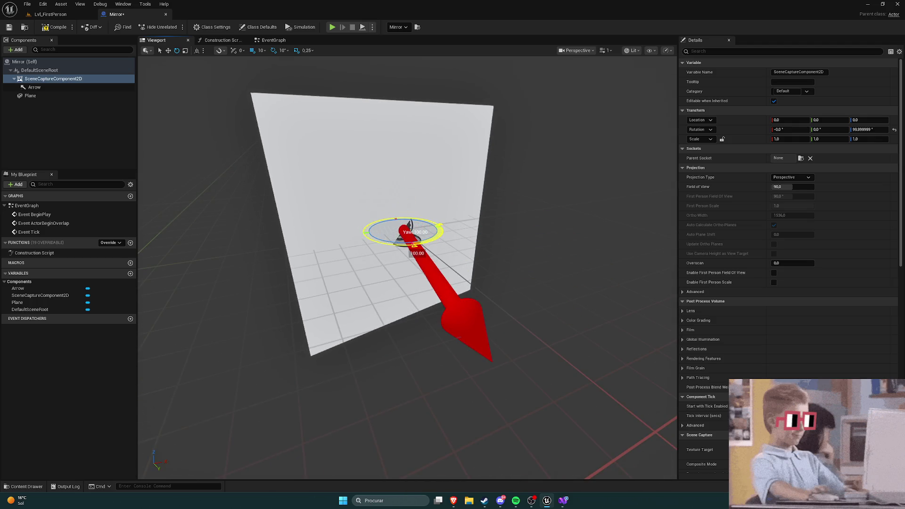
pyautogui.moveTo(414, 246)
pyautogui.mouseDown()
pyautogui.moveTo(423, 245)
pyautogui.moveTo(288, 246)
pyautogui.mouseUp()
pyautogui.click(54, 27)
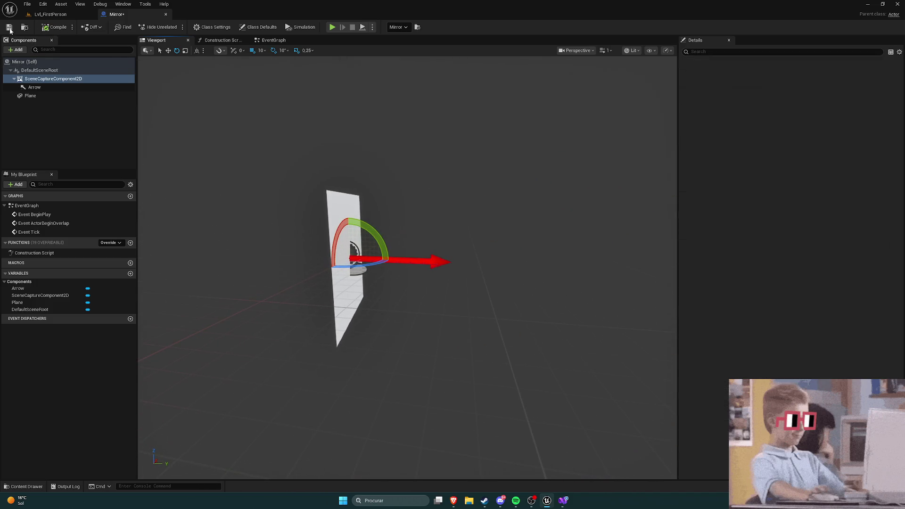
pyautogui.click(51, 14)
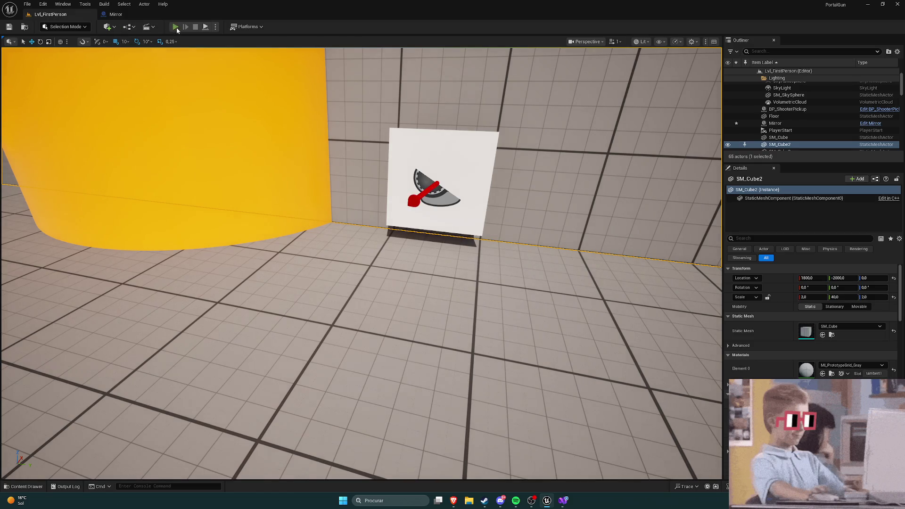
pyautogui.click(175, 26)
pyautogui.press('w')
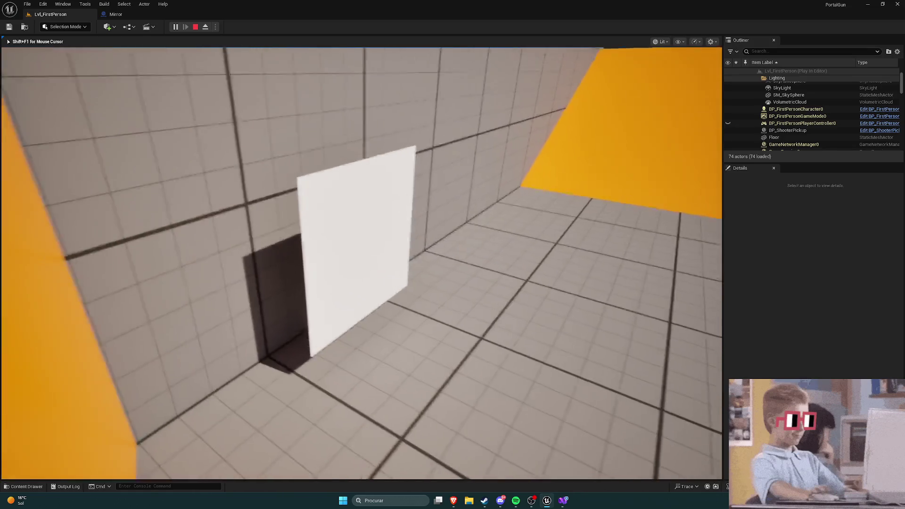
pyautogui.press('Escape')
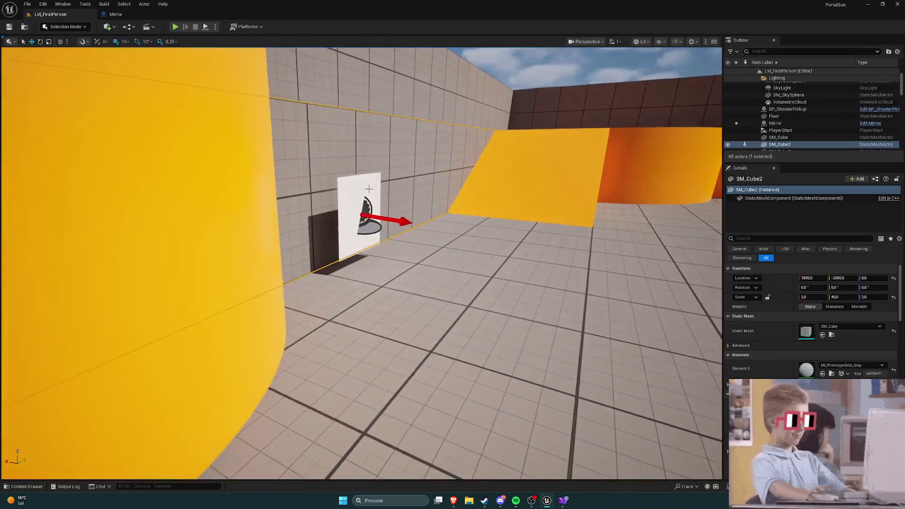
pyautogui.moveTo(350, 210); pyautogui.dragTo(373, 174)
pyautogui.click(113, 14)
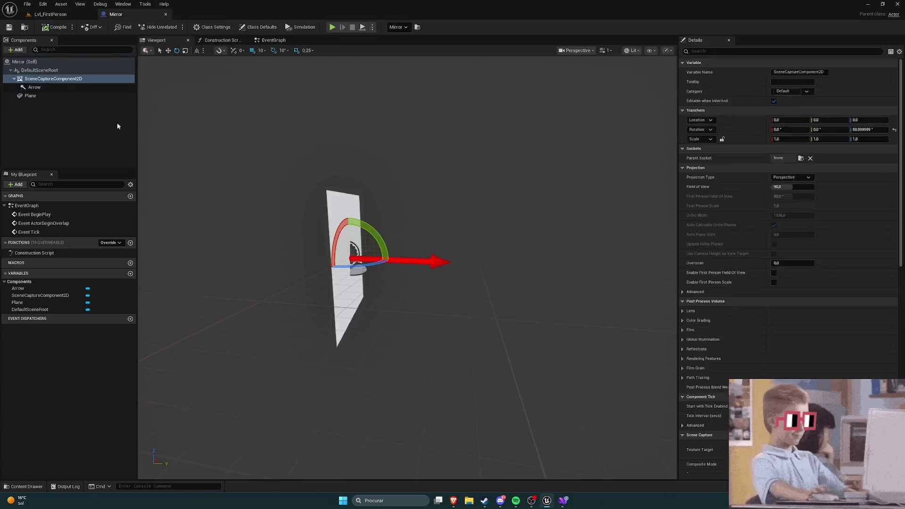
# Step: Select DefaultSceneRoot, compile the Mirror Blueprint, and switch back to the Lvl_FirstPerson level
pyautogui.moveTo(467, 260)
pyautogui.mouseDown()
pyautogui.moveTo(471, 268)
pyautogui.moveTo(467, 260)
pyautogui.mouseUp()
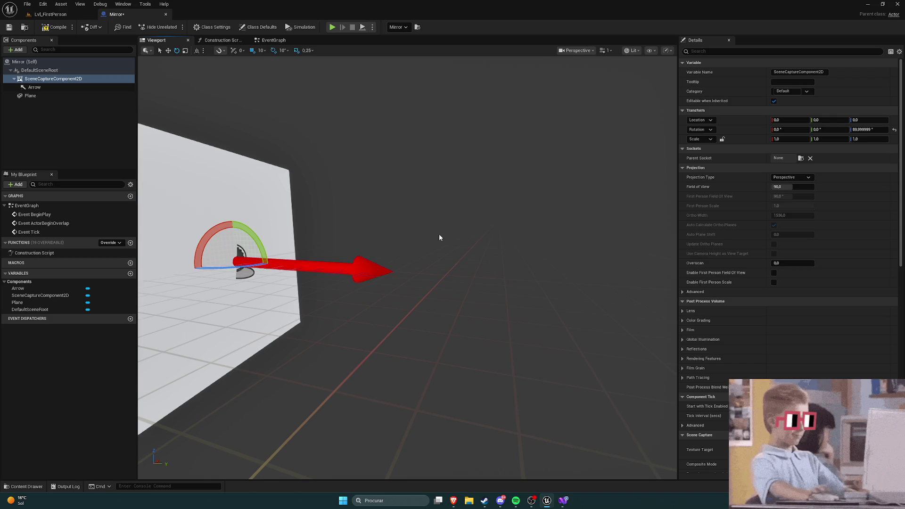
pyautogui.moveTo(365, 188)
pyautogui.mouseDown()
pyautogui.moveTo(329, 188)
pyautogui.moveTo(330, 156)
pyautogui.moveTo(405, 189)
pyautogui.moveTo(377, 191)
pyautogui.mouseUp()
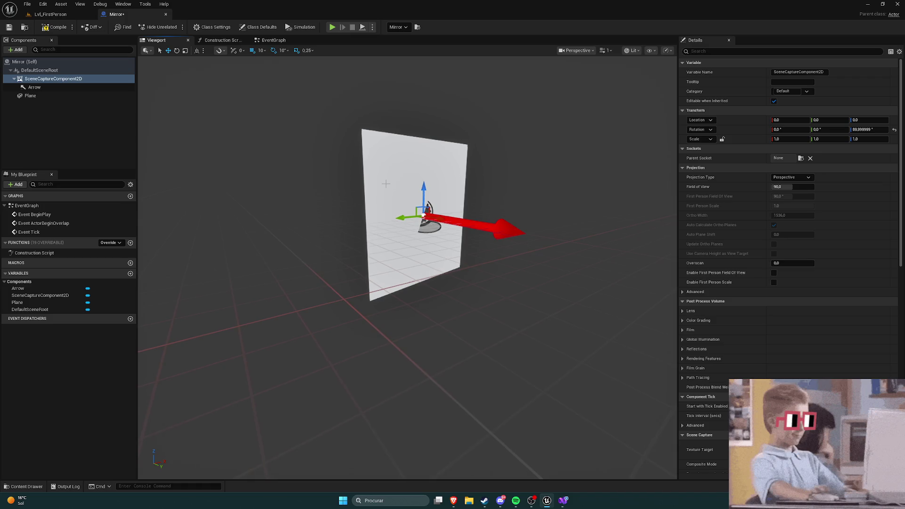
pyautogui.keyDown('ctrl'); pyautogui.click(41, 79); pyautogui.keyUp('ctrl')
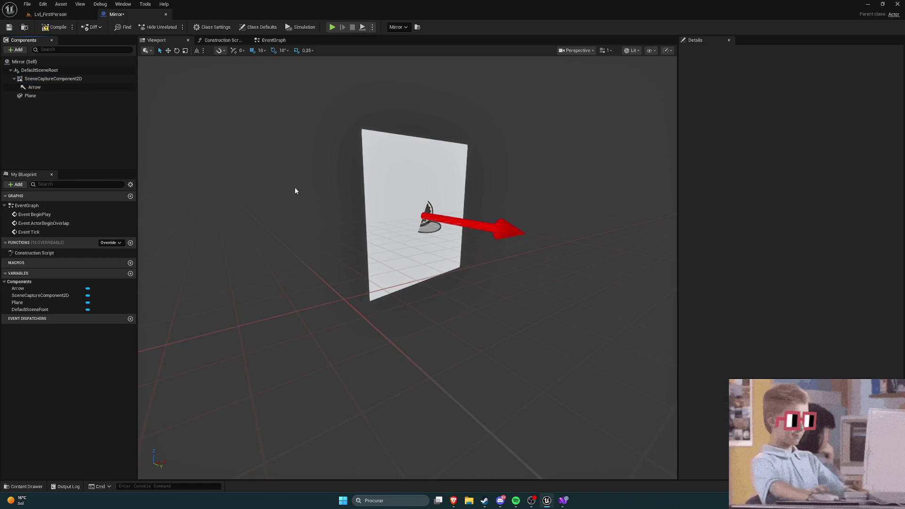
pyautogui.click(43, 70)
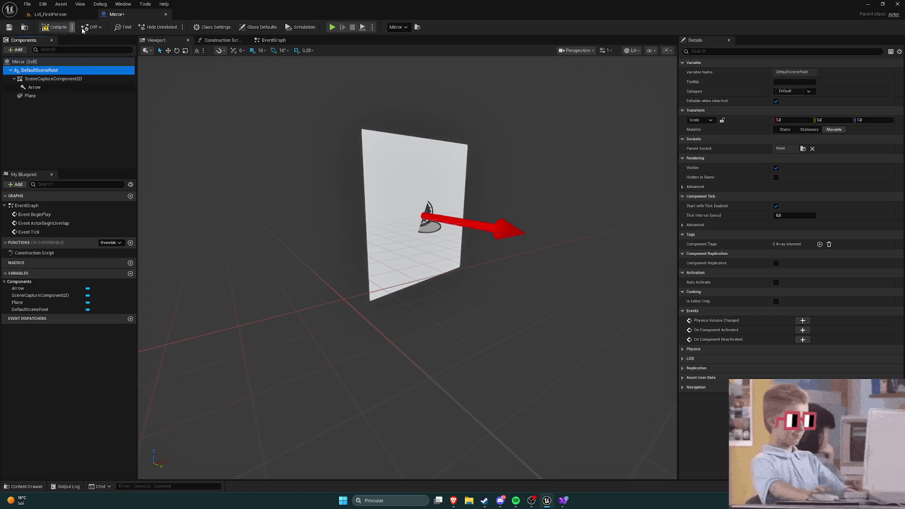
pyautogui.click(45, 27)
pyautogui.click(49, 15)
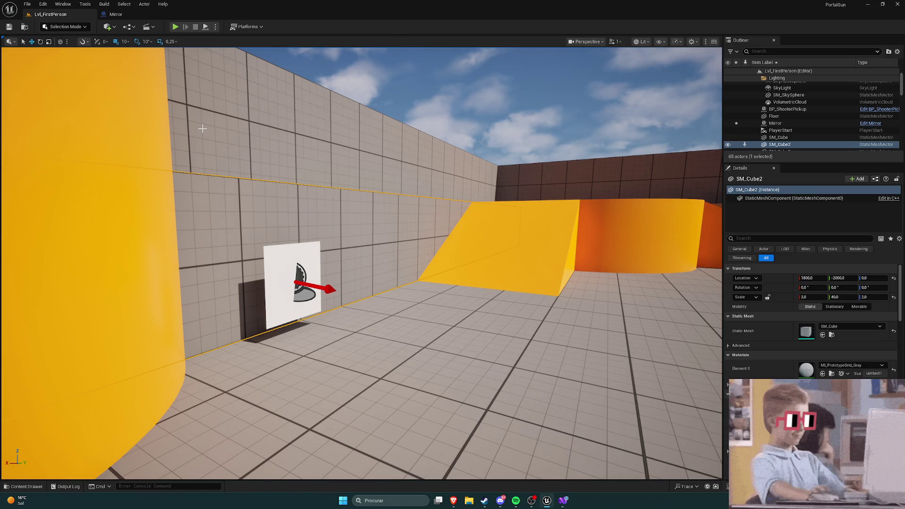
# Step: Switch from the browser back to the Mirror Blueprint tab
pyautogui.hotkey('alt', 'Tab')
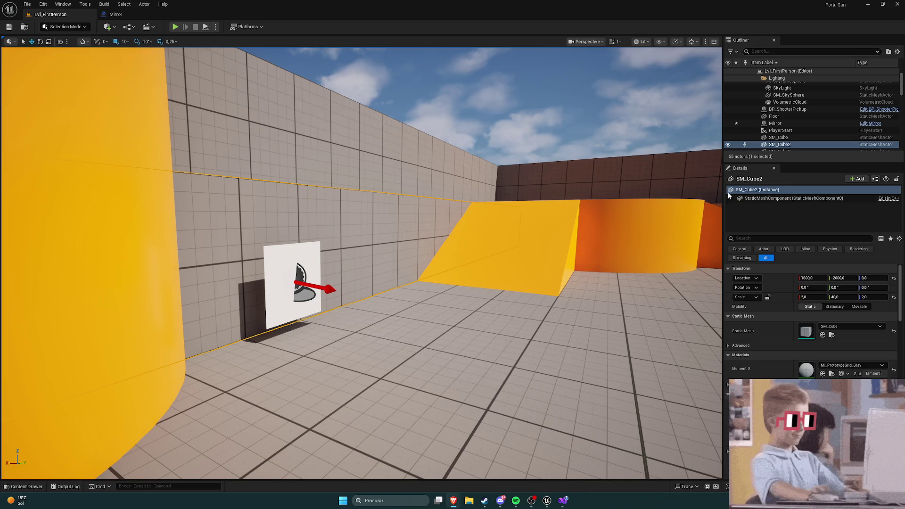
pyautogui.click(114, 14)
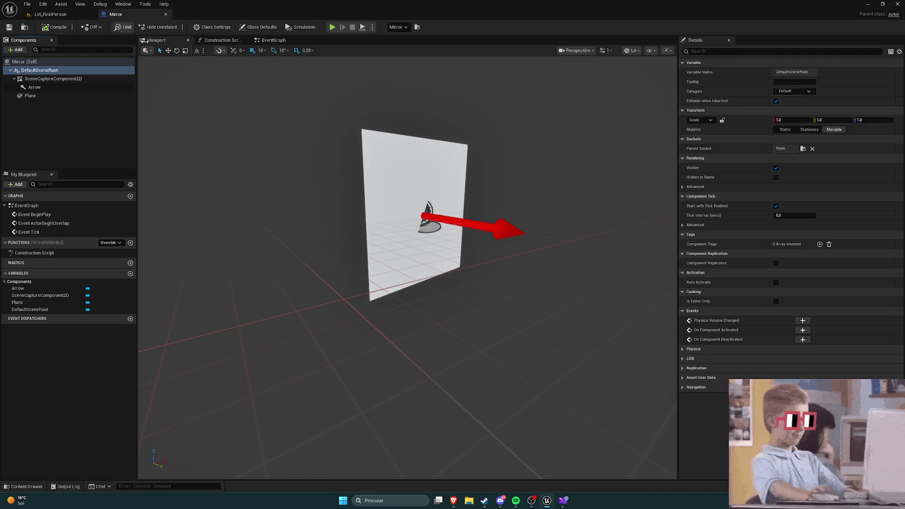
# Step: Inspect the SceneCaptureComponent2D with the plane front-on, then bring up the ChatGPT browser window
pyautogui.click(52, 78)
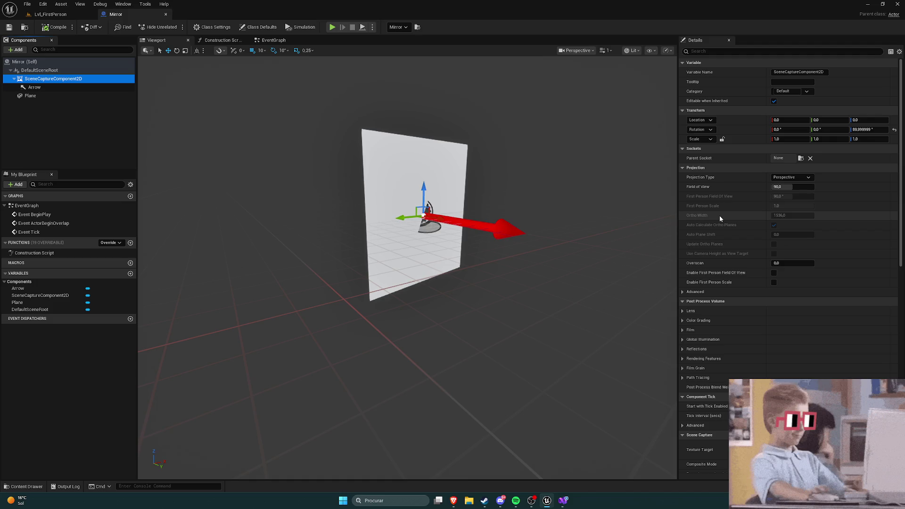
pyautogui.click(719, 216)
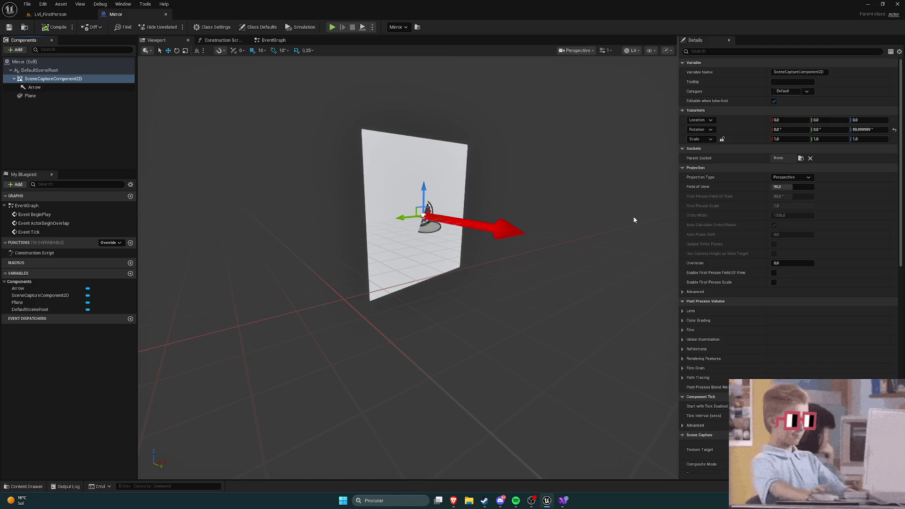
pyautogui.moveTo(497, 272)
pyautogui.mouseDown()
pyautogui.moveTo(528, 276)
pyautogui.moveTo(481, 271)
pyautogui.moveTo(510, 216)
pyautogui.mouseUp()
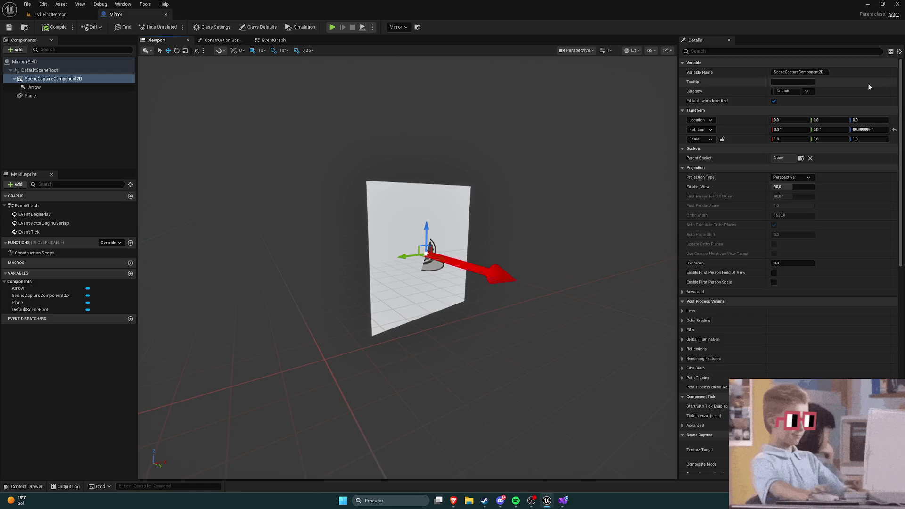
pyautogui.hotkey('alt', 'Tab')
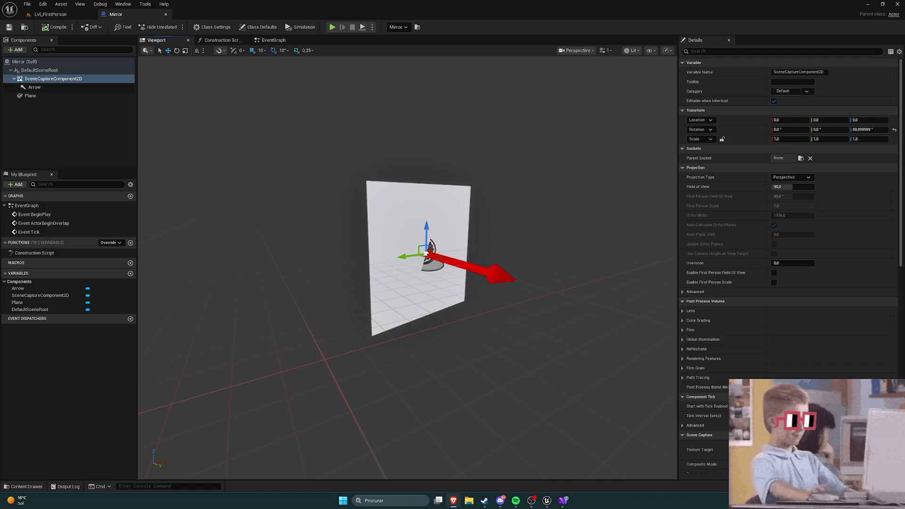
pyautogui.hotkey('alt', 'Tab')
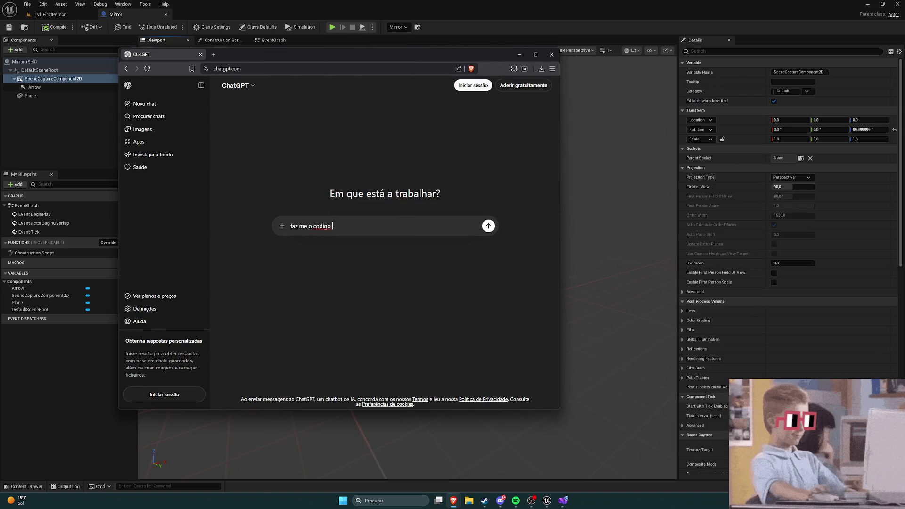
# Step: Send ChatGPT the prompt 'faz me o codigo para uma portal gun em c++ para o unreal engine'
pyautogui.hotkey('alt', 'Tab')
pyautogui.write('para uma porta')
pyautogui.write('l gun em ')
pyautogui.write('c++ para o ')
pyautogui.write('unreal engine')
pyautogui.press('Return')
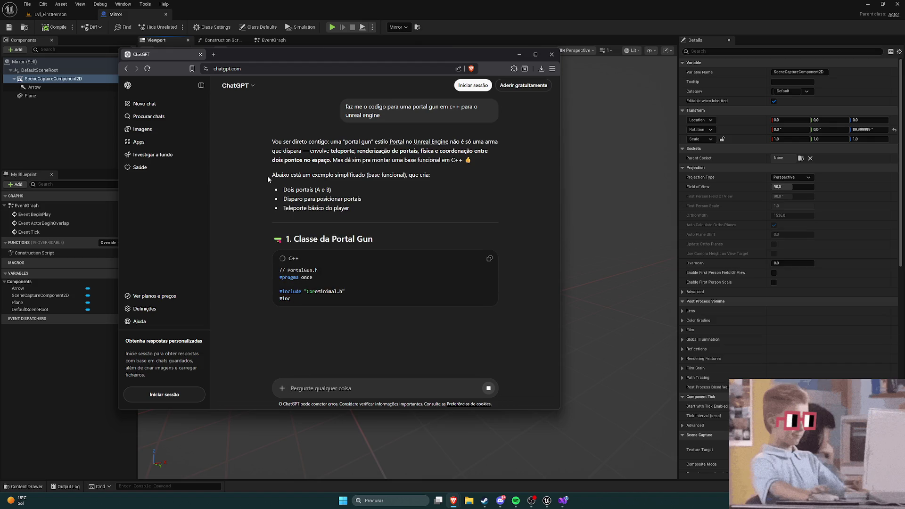
# Step: Scroll through ChatGPT's suggested Portal class C++ code blocks
pyautogui.scroll(-1, 267, 177)
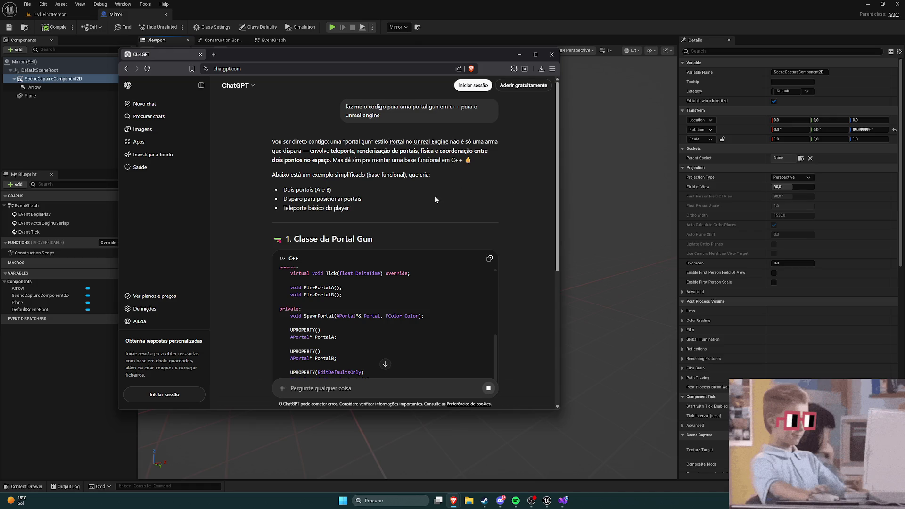
pyautogui.scroll(-5, 437, 209)
pyautogui.scroll(5, 510, 223)
pyautogui.scroll(-2, 482, 227)
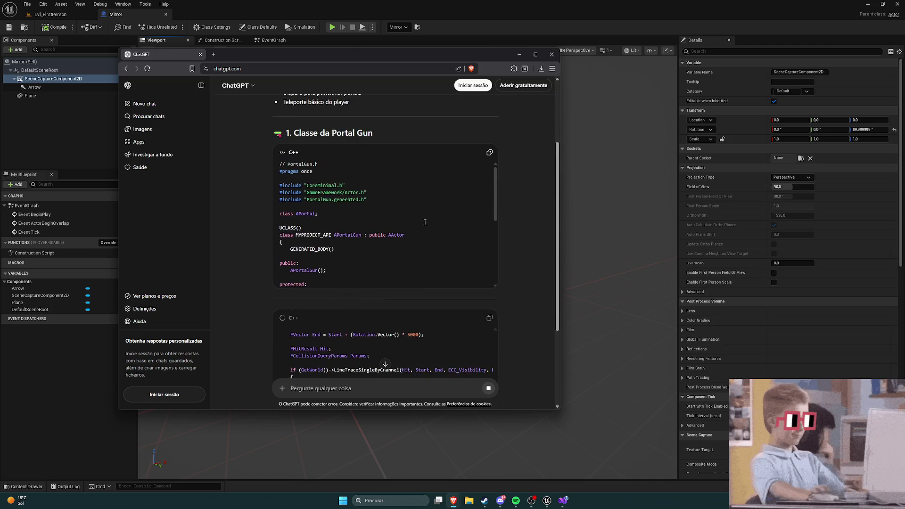
pyautogui.scroll(-1, 338, 228)
pyautogui.scroll(1, 332, 198)
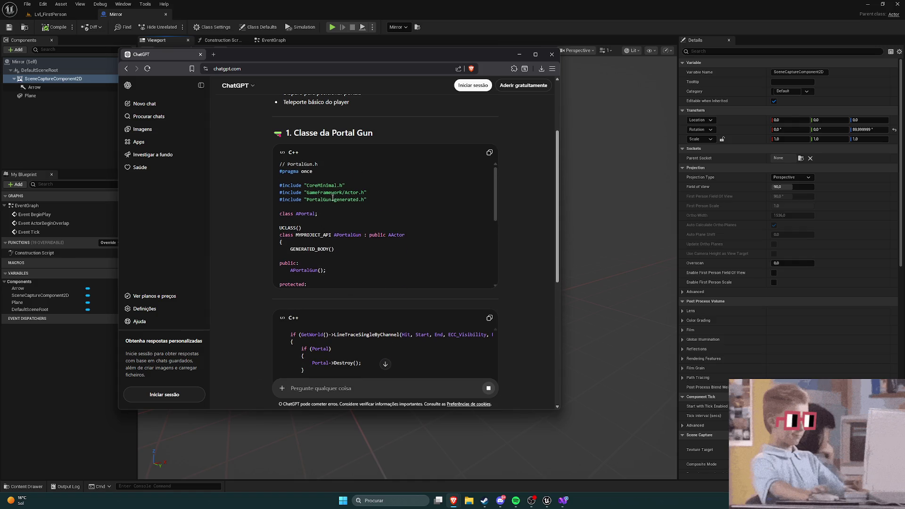
pyautogui.scroll(-2, 332, 198)
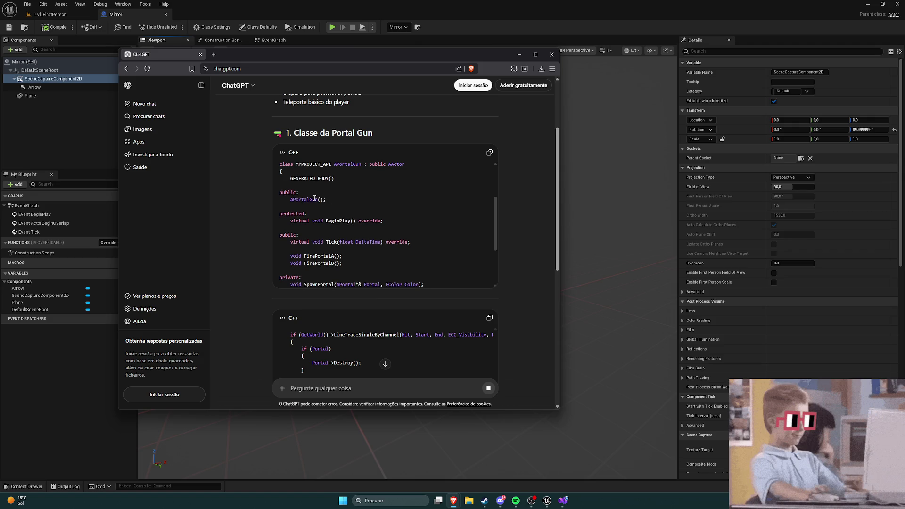
pyautogui.scroll(-2, 336, 201)
pyautogui.scroll(1, 346, 203)
pyautogui.scroll(-1, 345, 202)
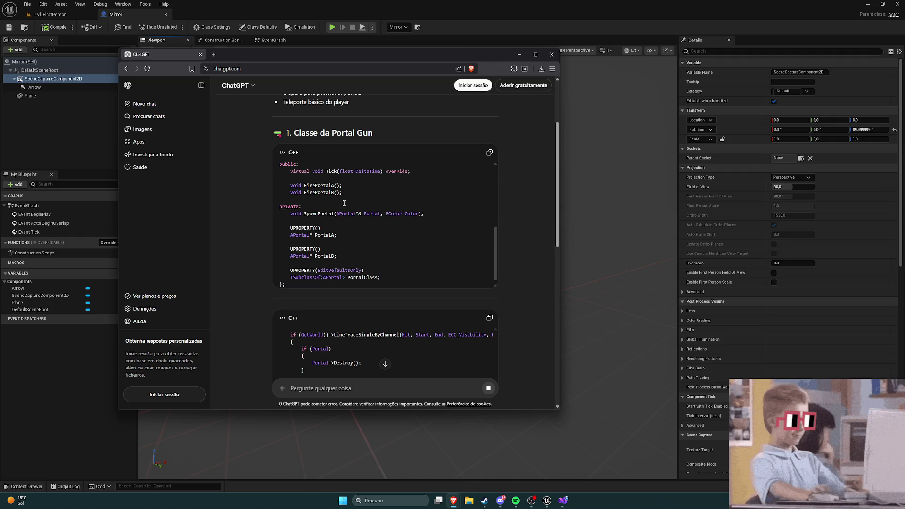
pyautogui.scroll(-1, 344, 203)
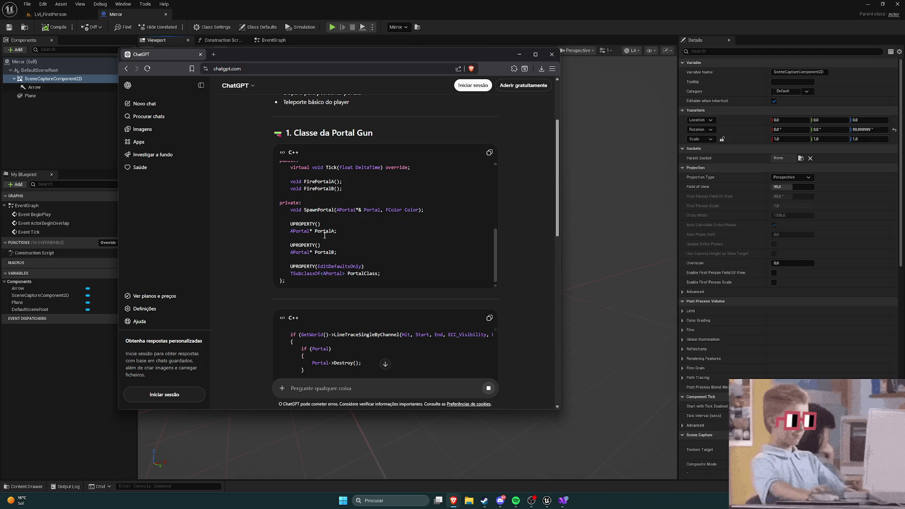
pyautogui.scroll(-3, 330, 253)
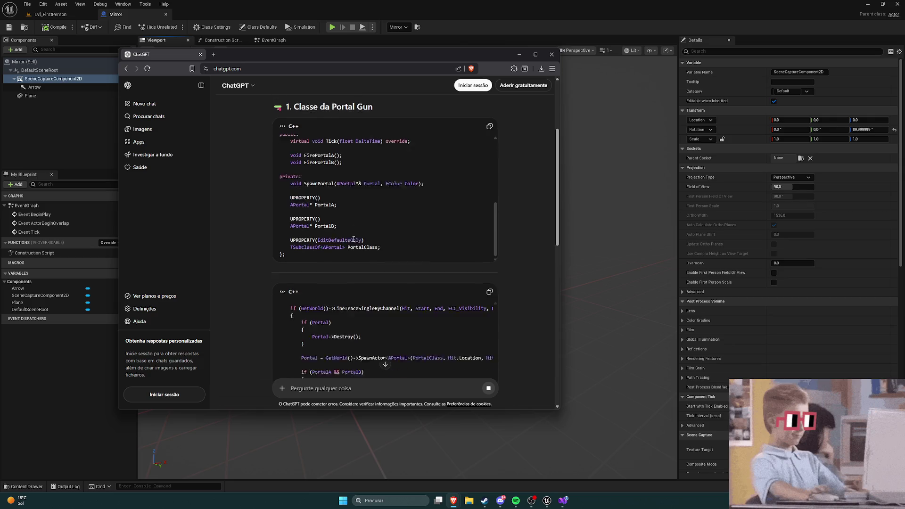
pyautogui.scroll(2, 335, 232)
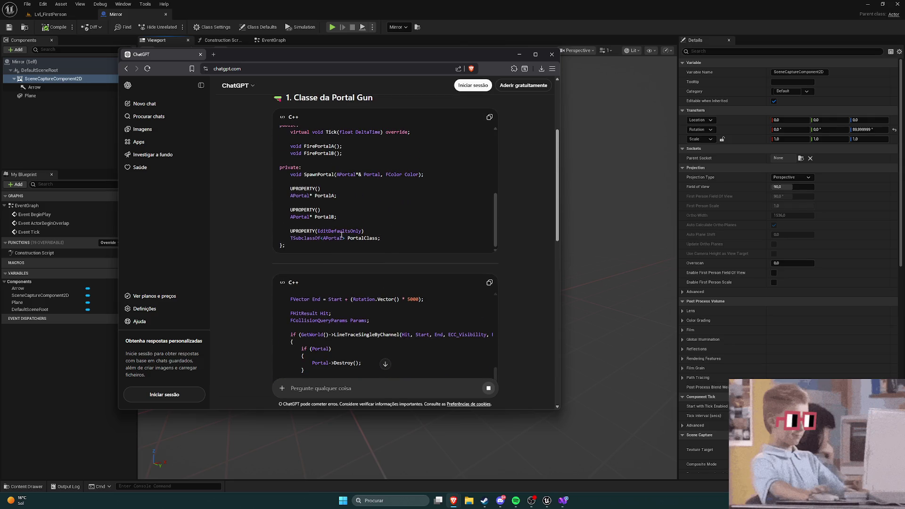
pyautogui.scroll(-3, 333, 218)
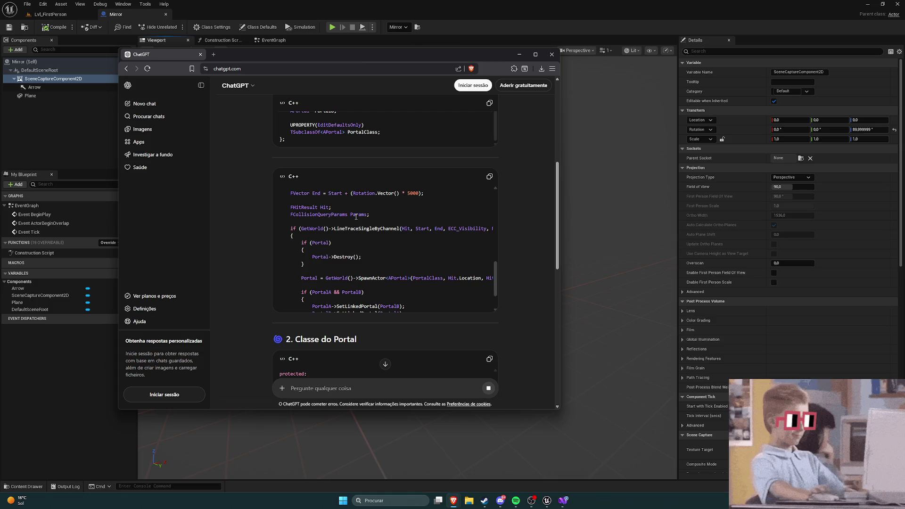
pyautogui.scroll(5, 355, 216)
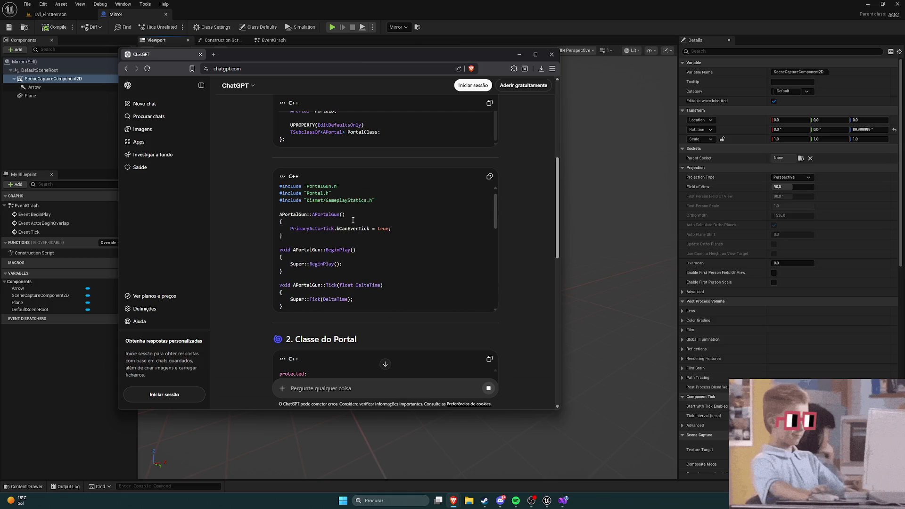
pyautogui.scroll(1, 353, 220)
pyautogui.scroll(-5, 353, 220)
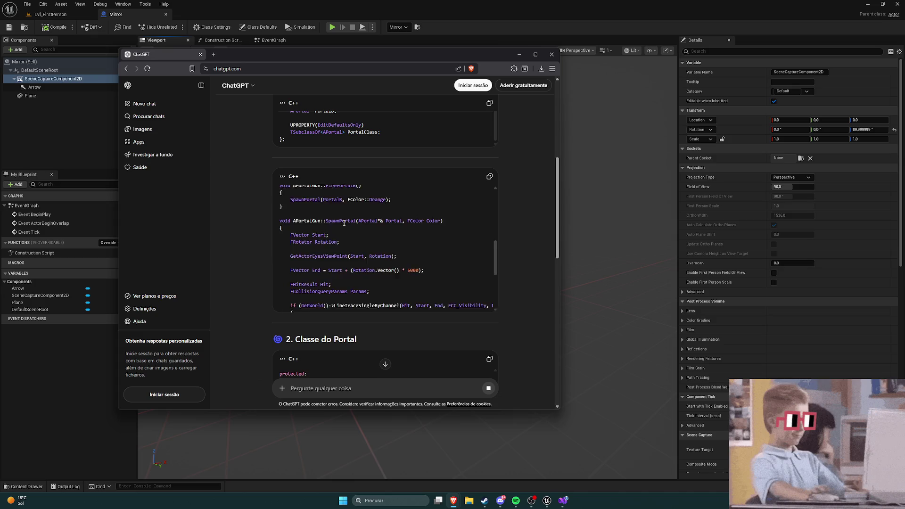
pyautogui.scroll(3, 356, 222)
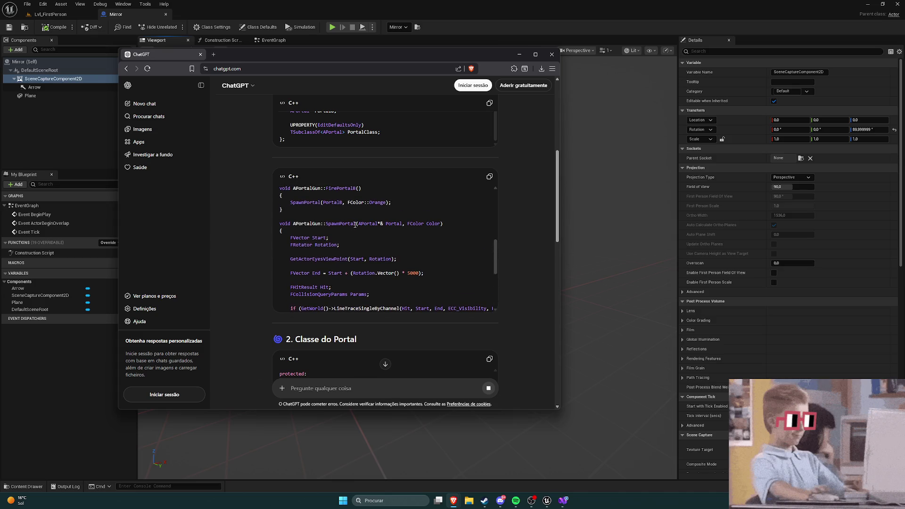
pyautogui.scroll(-5, 341, 228)
pyautogui.scroll(-4, 261, 224)
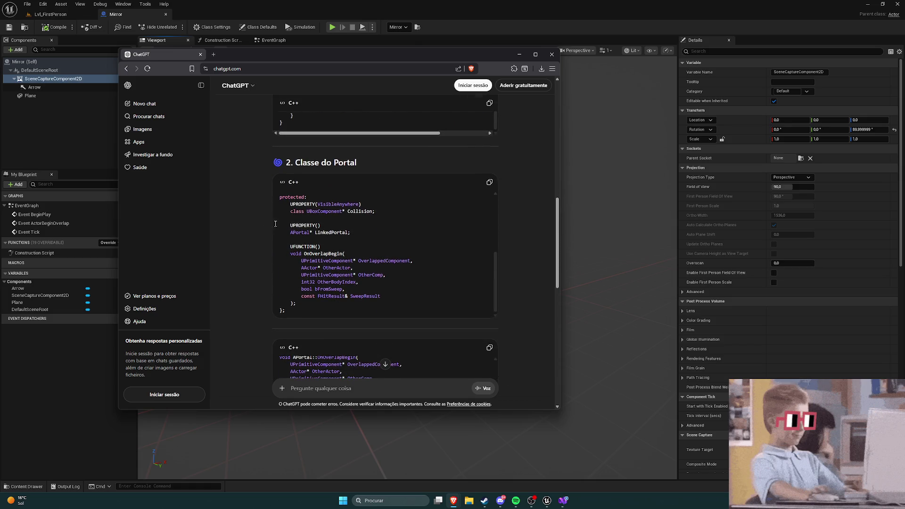
pyautogui.scroll(-2, 402, 243)
pyautogui.scroll(3, 405, 248)
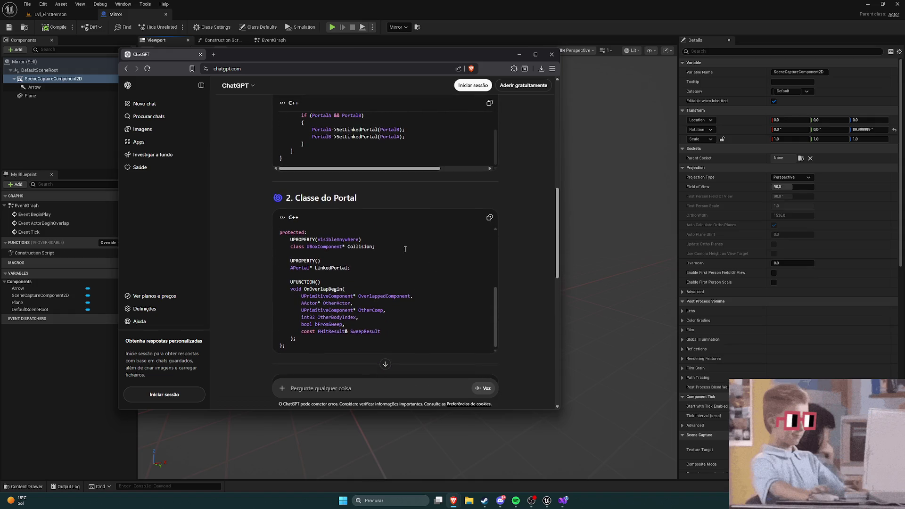
pyautogui.moveTo(498, 301)
pyautogui.mouseDown()
pyautogui.moveTo(497, 245)
pyautogui.moveTo(497, 274)
pyautogui.mouseUp()
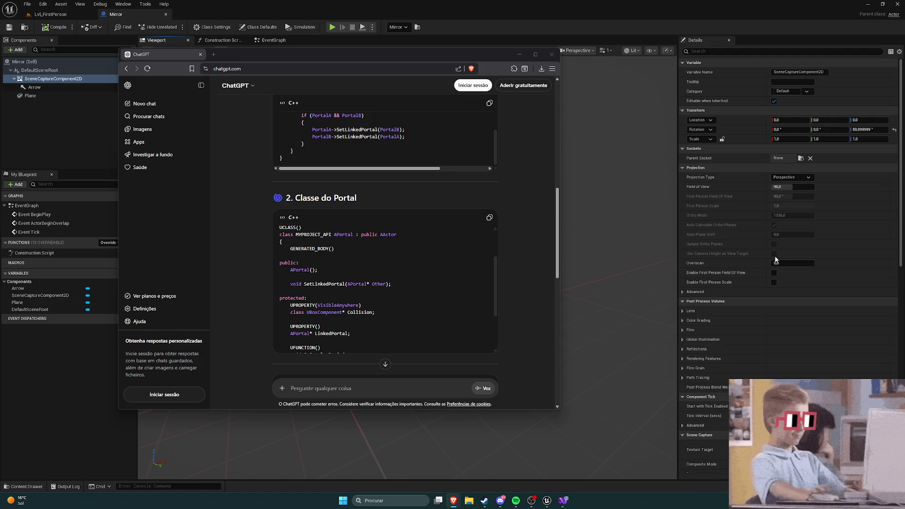
# Step: Reread the remaining Portal code, then drag the chat window off-screen to reveal the Mirror Blueprint
pyautogui.click(535, 222)
pyautogui.scroll(-3, 500, 205)
pyautogui.scroll(-2, 504, 208)
pyautogui.scroll(-2, 505, 208)
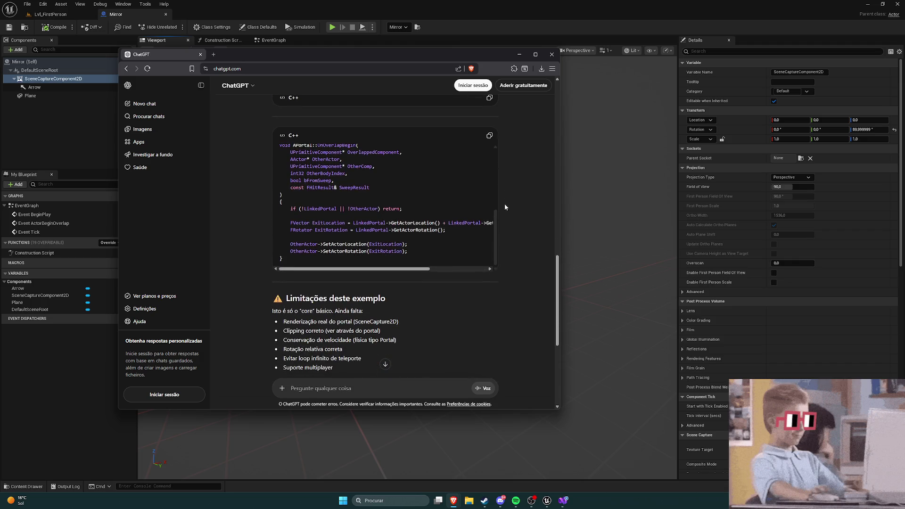
pyautogui.scroll(5, 420, 196)
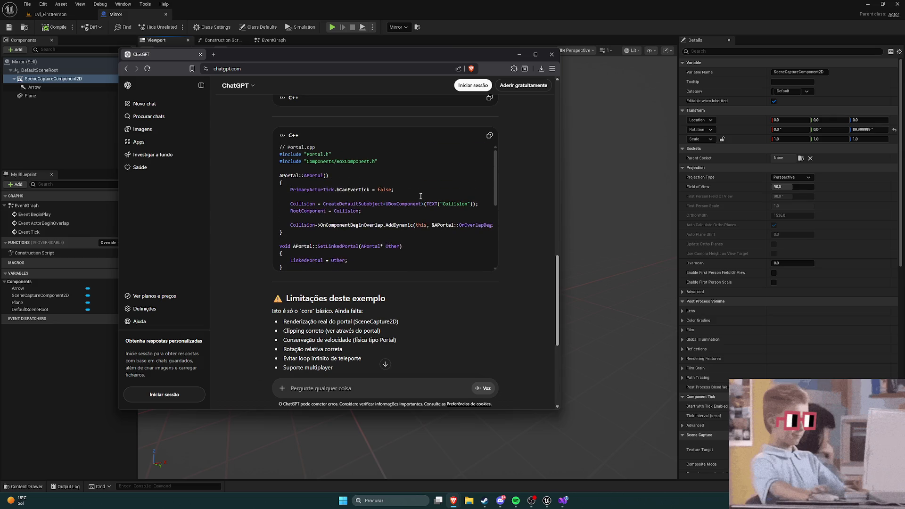
pyautogui.scroll(-5, 518, 204)
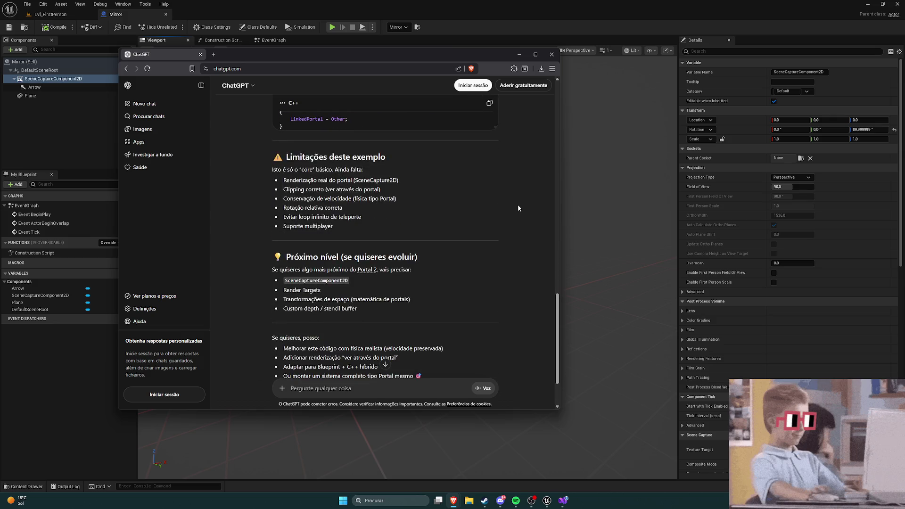
pyautogui.scroll(5, 517, 205)
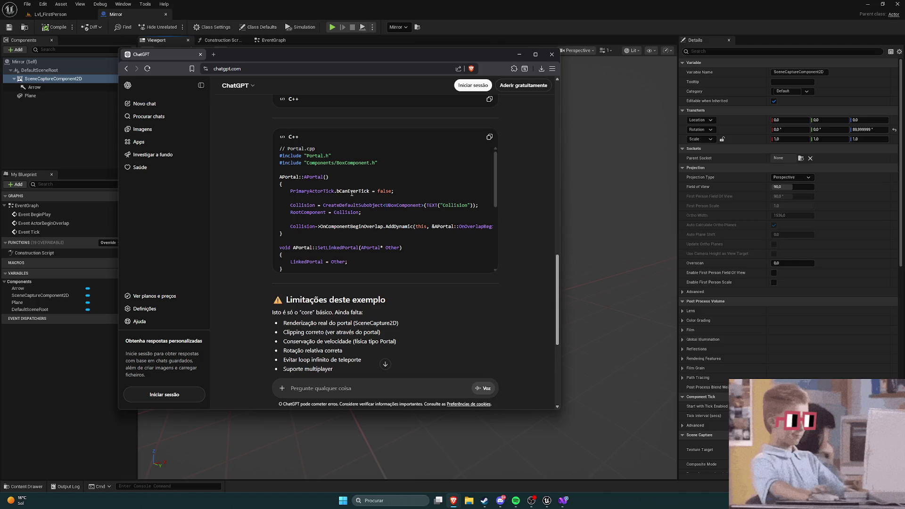
pyautogui.scroll(-5, 372, 191)
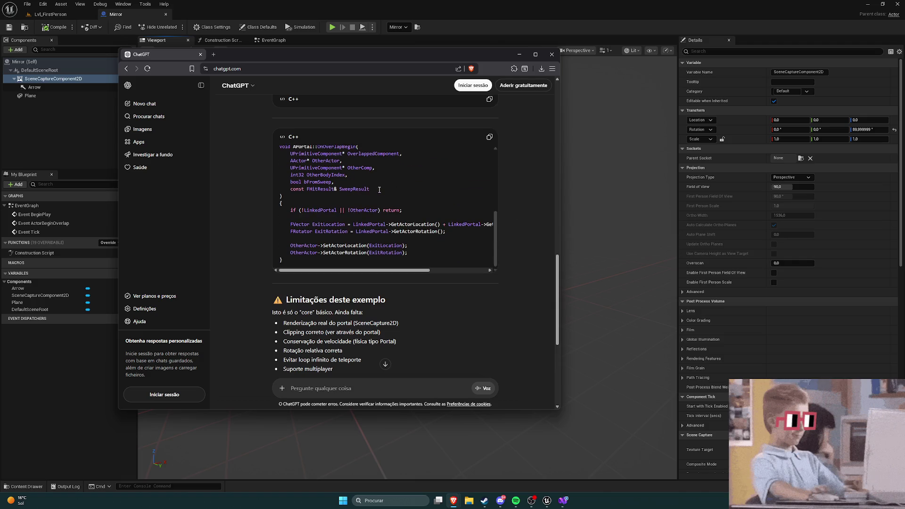
pyautogui.scroll(5, 379, 189)
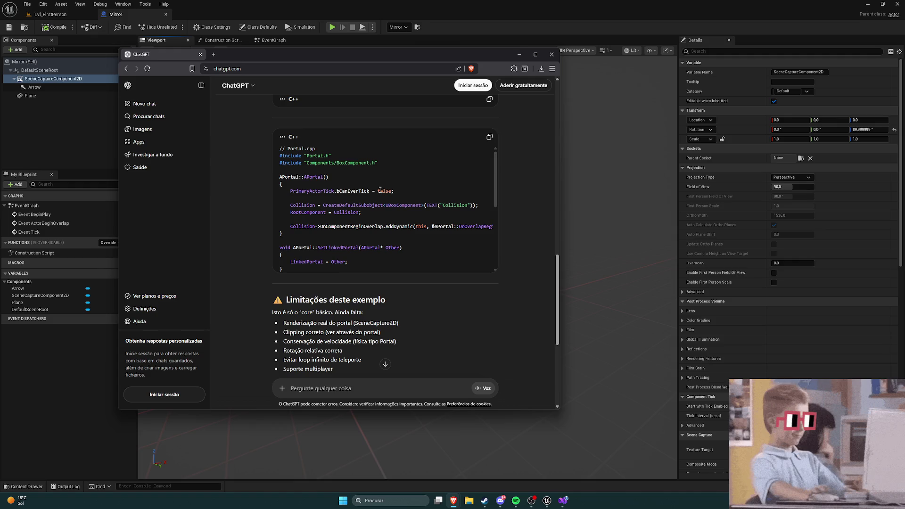
pyautogui.scroll(10, 507, 199)
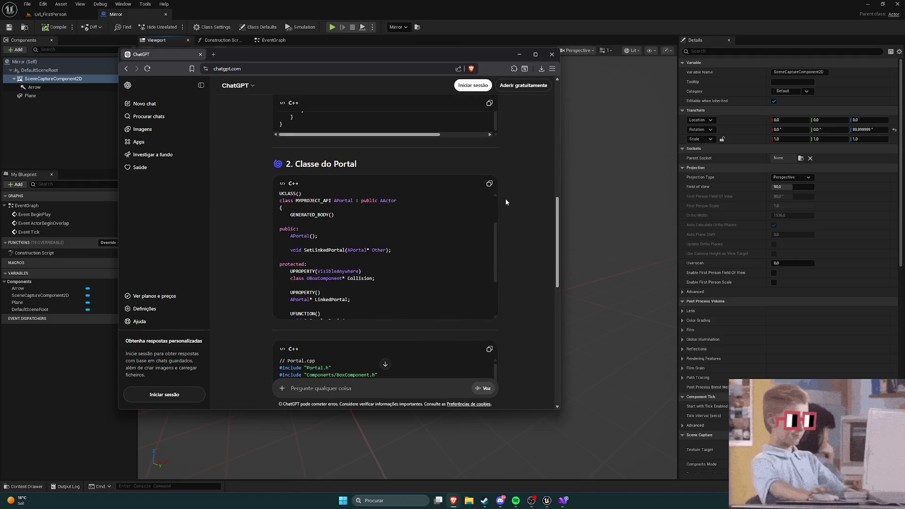
pyautogui.scroll(3, 505, 203)
pyautogui.moveTo(241, 58)
pyautogui.mouseDown()
pyautogui.moveTo(446, 95)
pyautogui.moveTo(904, 66)
pyautogui.mouseUp()
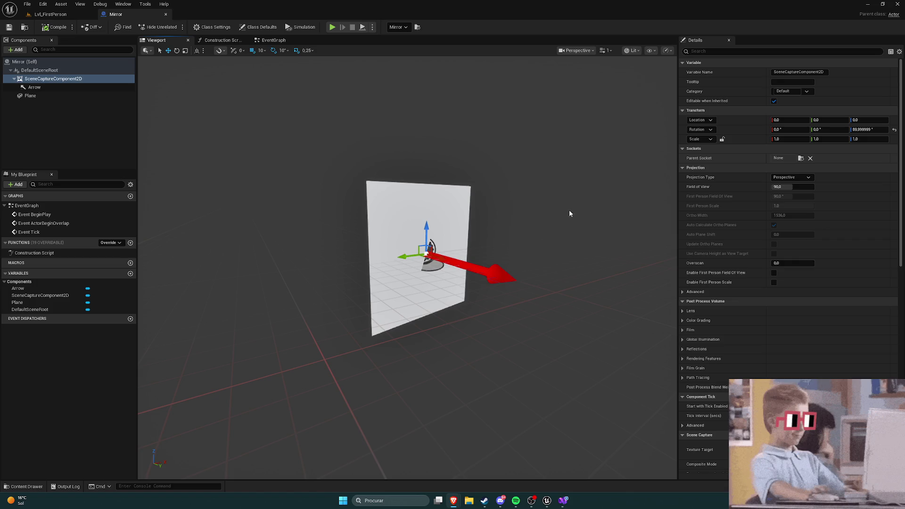
# Step: Return to Lvl_FirstPerson and fly the camera to the Mirror panel by the long tiled wall
pyautogui.moveTo(530, 239)
pyautogui.mouseDown()
pyautogui.moveTo(552, 231)
pyautogui.moveTo(293, 224)
pyautogui.mouseUp()
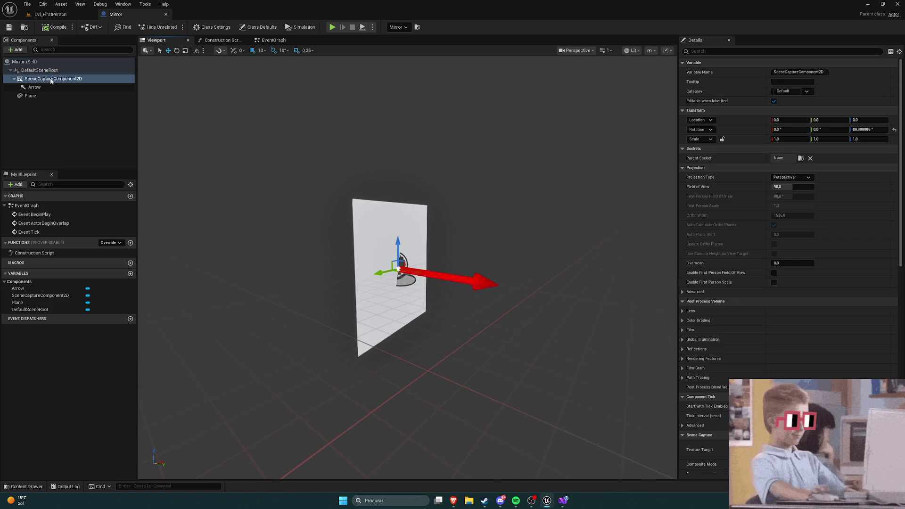
pyautogui.press('f')
pyautogui.moveTo(408, 267)
pyautogui.mouseDown()
pyautogui.moveTo(407, 245)
pyautogui.moveTo(408, 283)
pyautogui.moveTo(330, 282)
pyautogui.mouseUp()
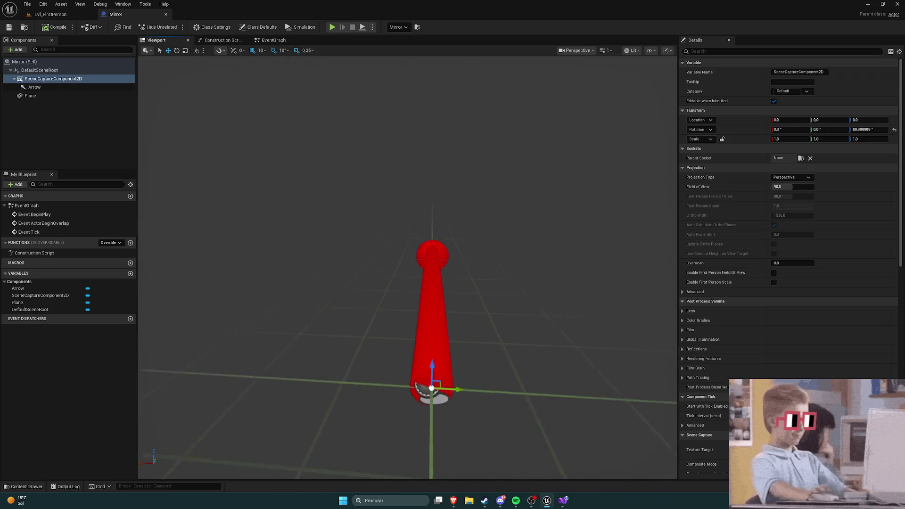
pyautogui.click(49, 14)
pyautogui.moveTo(335, 183)
pyautogui.mouseDown()
pyautogui.moveTo(335, 155)
pyautogui.moveTo(377, 165)
pyautogui.moveTo(377, 137)
pyautogui.moveTo(460, 297)
pyautogui.mouseUp()
pyautogui.moveTo(445, 266)
pyautogui.mouseDown()
pyautogui.moveTo(445, 254)
pyautogui.moveTo(414, 257)
pyautogui.moveTo(436, 254)
pyautogui.mouseUp()
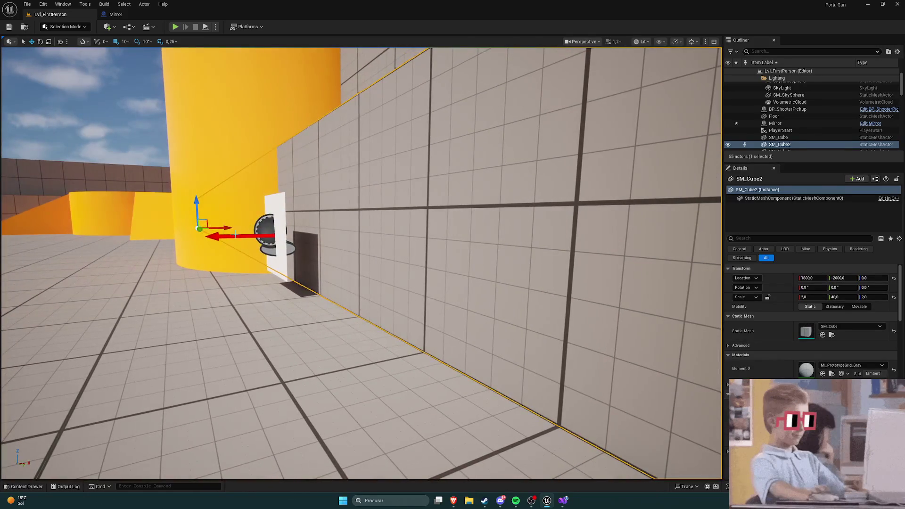
# Step: Select the Mirror actor placed in the Lvl_FirstPerson level
pyautogui.click(123, 13)
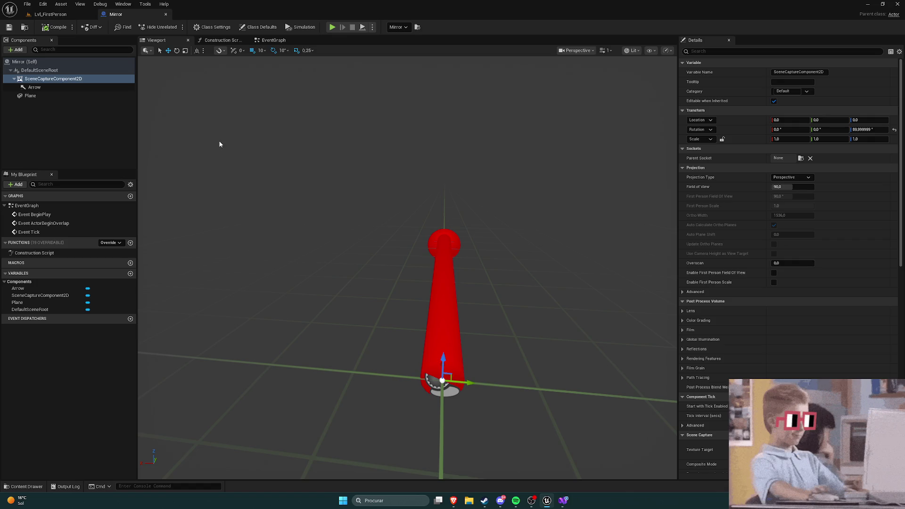
pyautogui.click(45, 14)
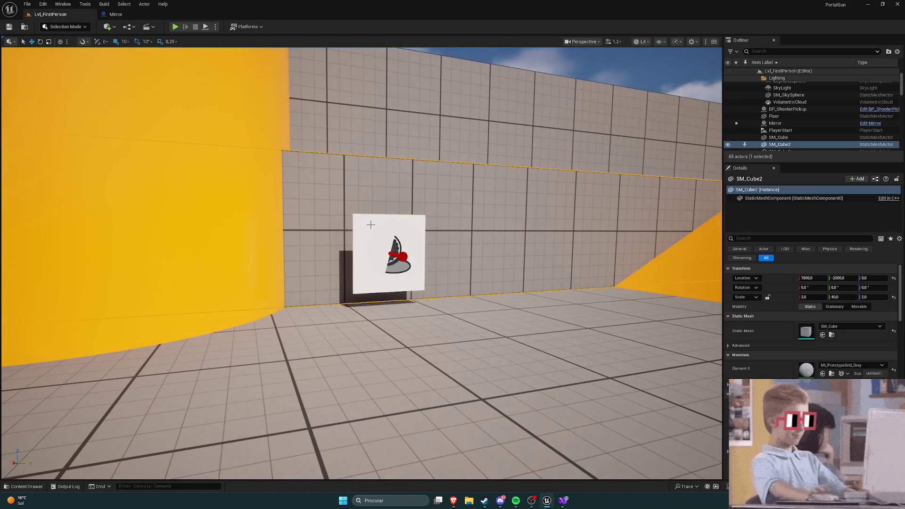
pyautogui.click(362, 216)
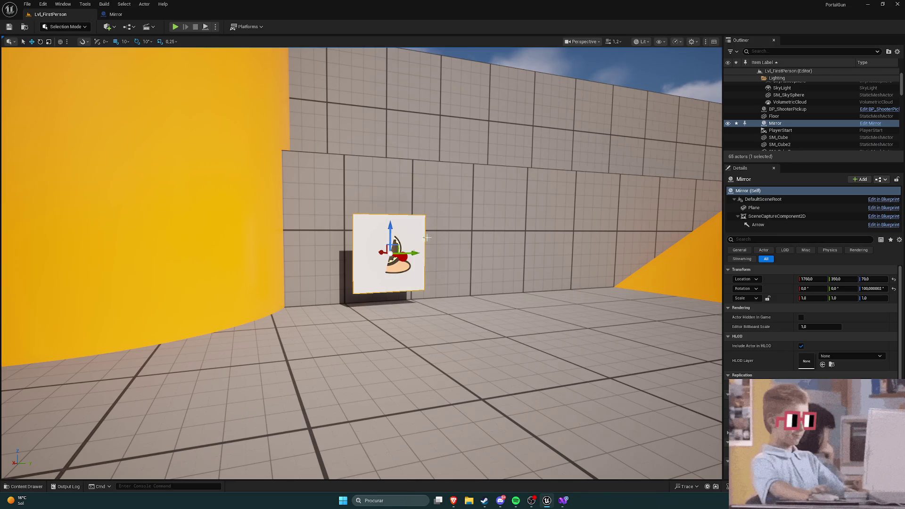
# Step: In the Mirror blueprint, select SceneCaptureComponent2D and scroll Details to its Scene Capture settings
pyautogui.click(130, 15)
pyautogui.click(55, 113)
pyautogui.click(45, 80)
pyautogui.scroll(-10, 719, 257)
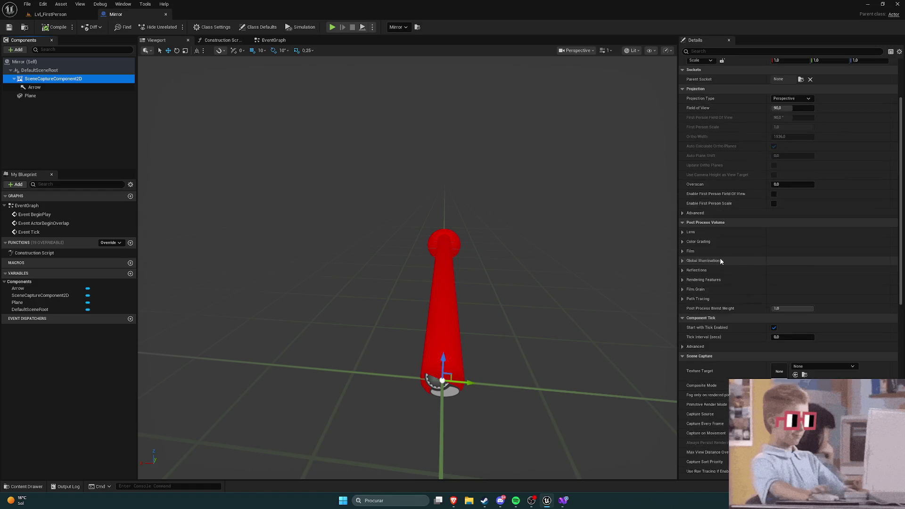
pyautogui.scroll(-1, 718, 258)
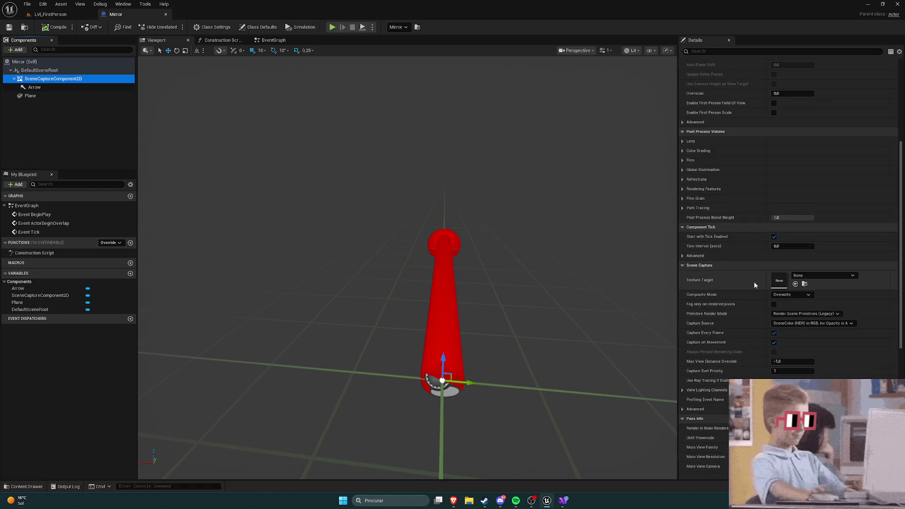
pyautogui.click(801, 275)
pyautogui.click(800, 276)
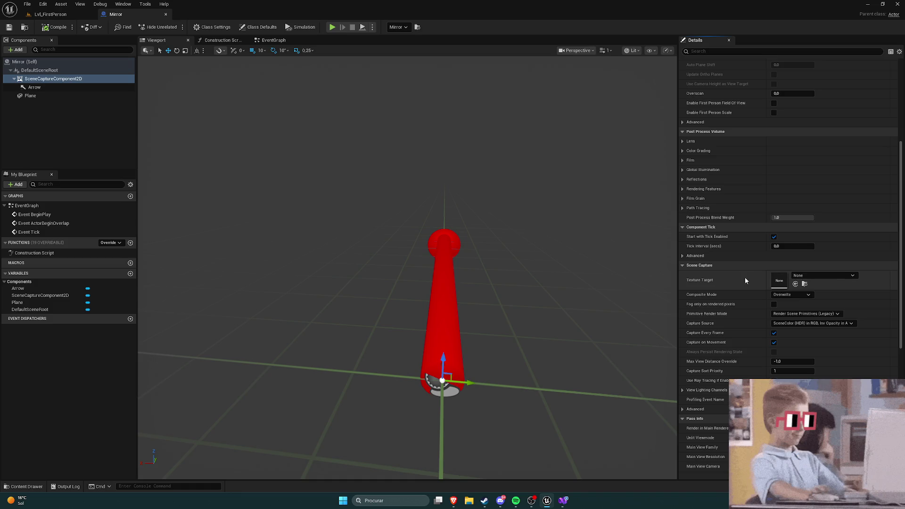
pyautogui.scroll(5, 765, 281)
pyautogui.scroll(-15, 763, 280)
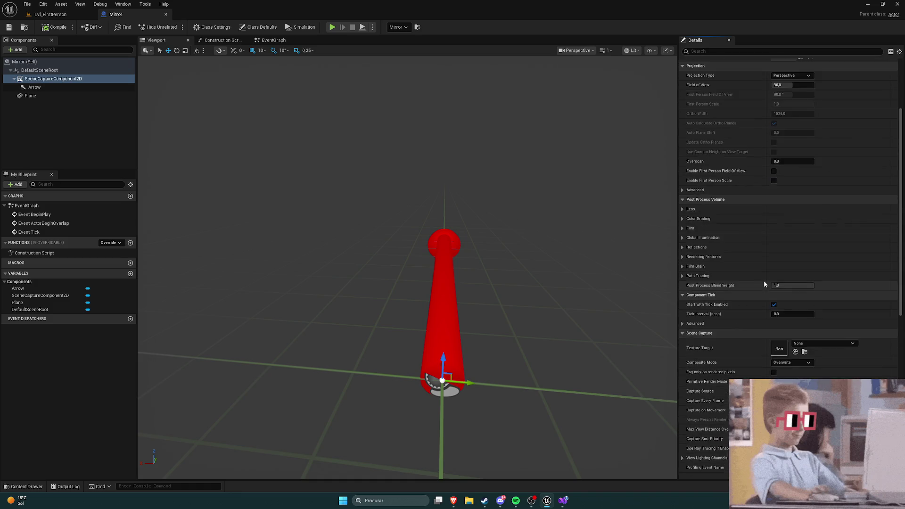
pyautogui.scroll(15, 761, 282)
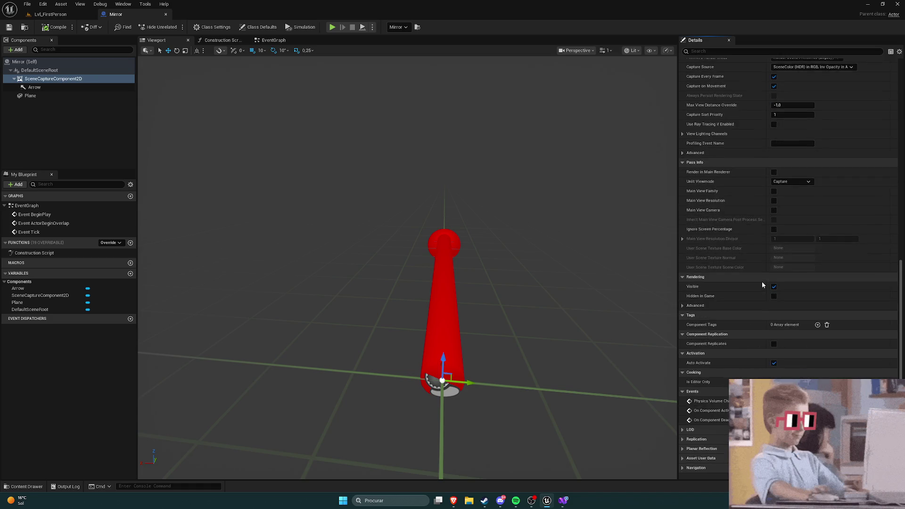
pyautogui.scroll(3, 760, 278)
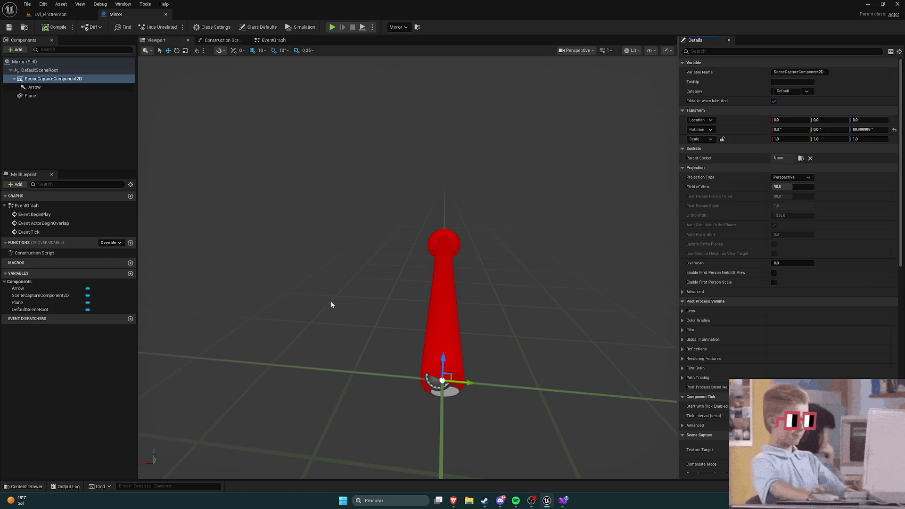
pyautogui.click(91, 146)
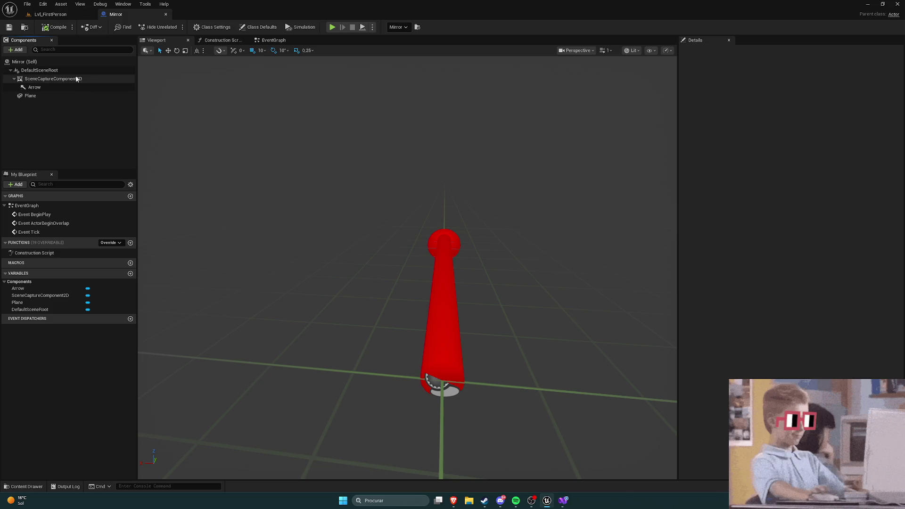
pyautogui.click(50, 15)
pyautogui.hotkey('ctrl', 'space')
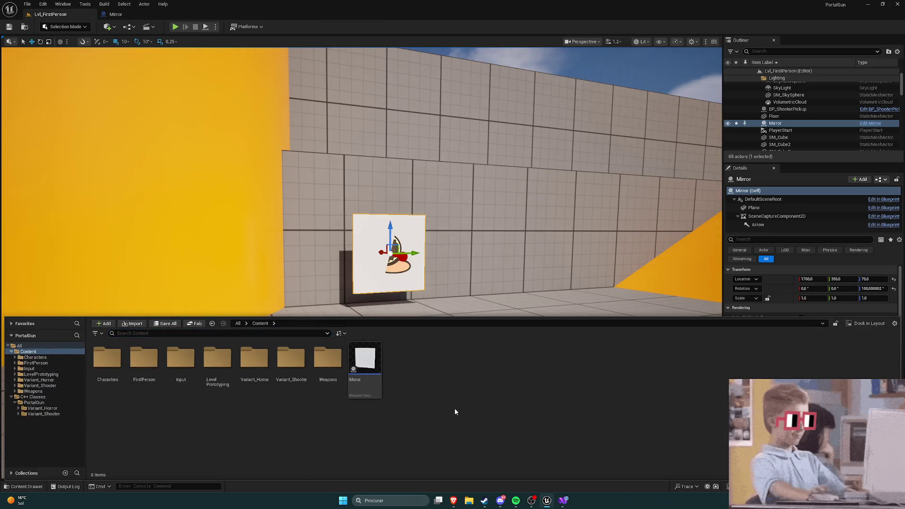
pyautogui.click(127, 14)
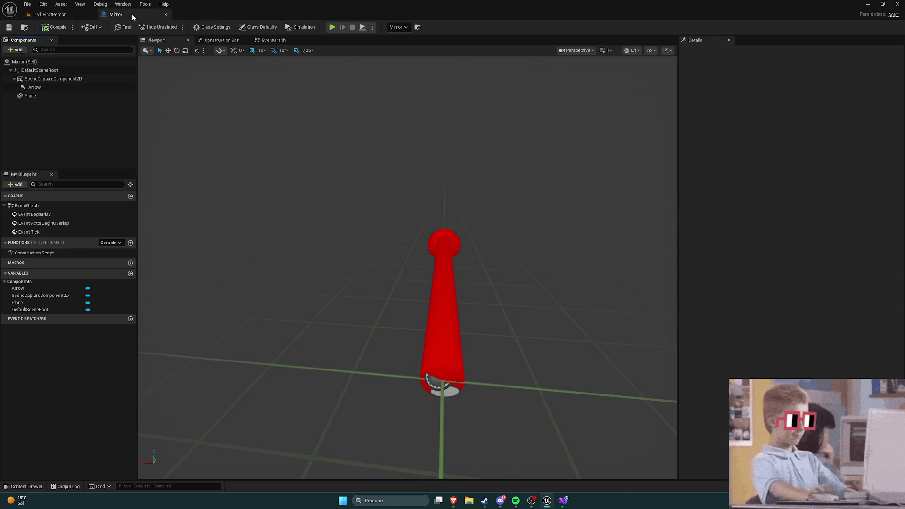
pyautogui.click(36, 79)
pyautogui.scroll(-5, 748, 332)
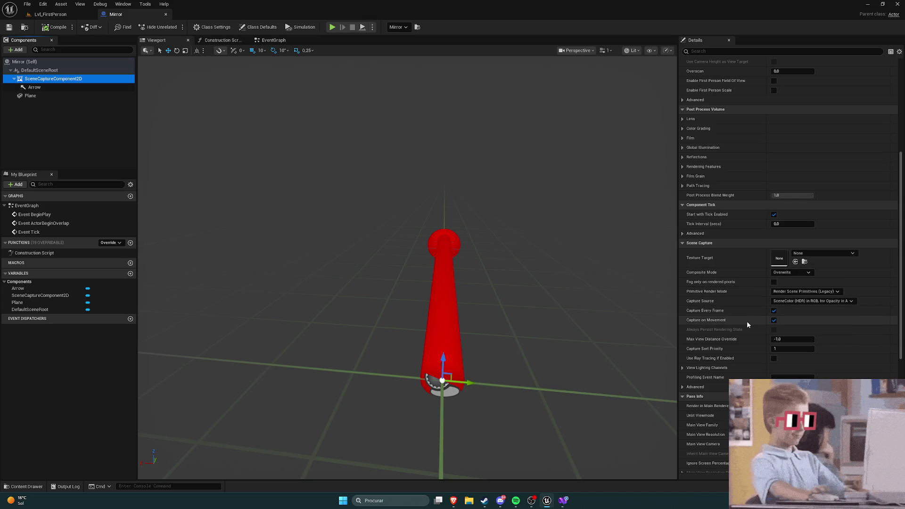
pyautogui.click(730, 265)
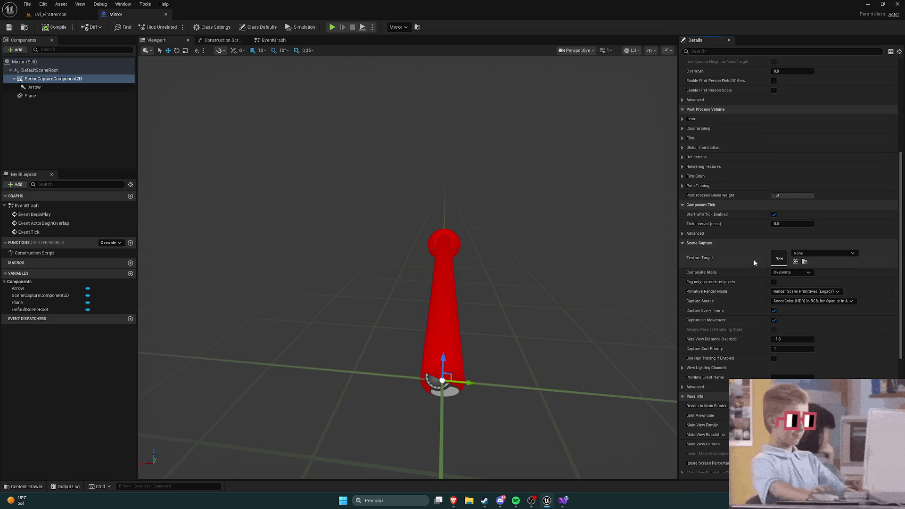
pyautogui.click(801, 254)
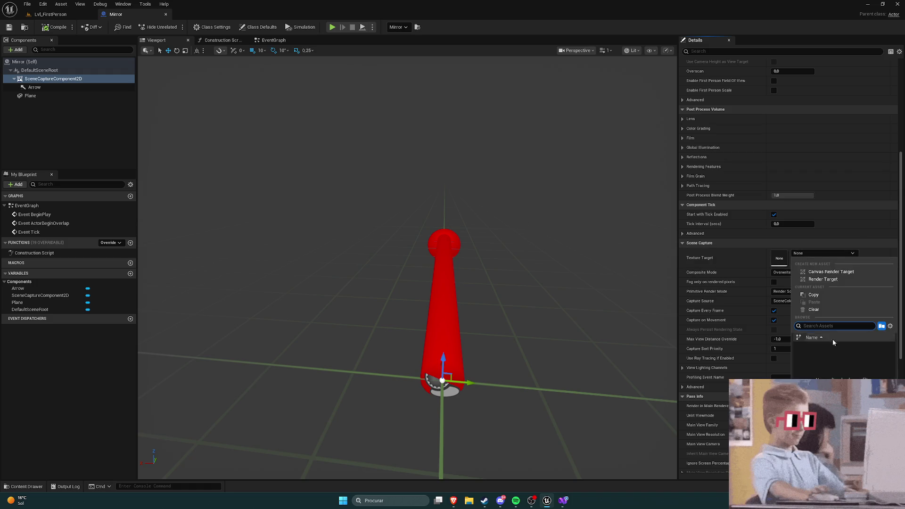
pyautogui.click(737, 262)
pyautogui.scroll(8, 737, 261)
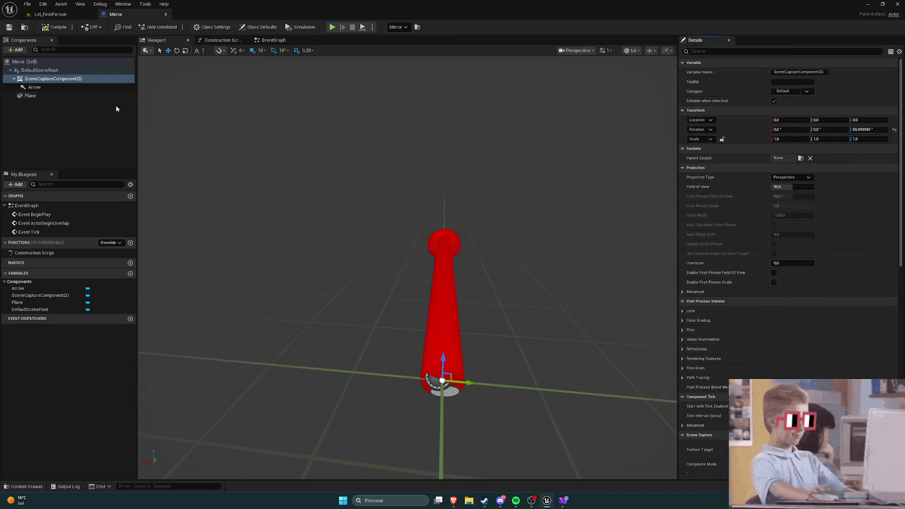
pyautogui.click(41, 14)
pyautogui.hotkey('ctrl', 'space')
pyautogui.rightClick(470, 392)
# Step: Create a new material named M_Mirror in Content, then browse the Variant_Horror C++ classes
pyautogui.moveTo(486, 326)
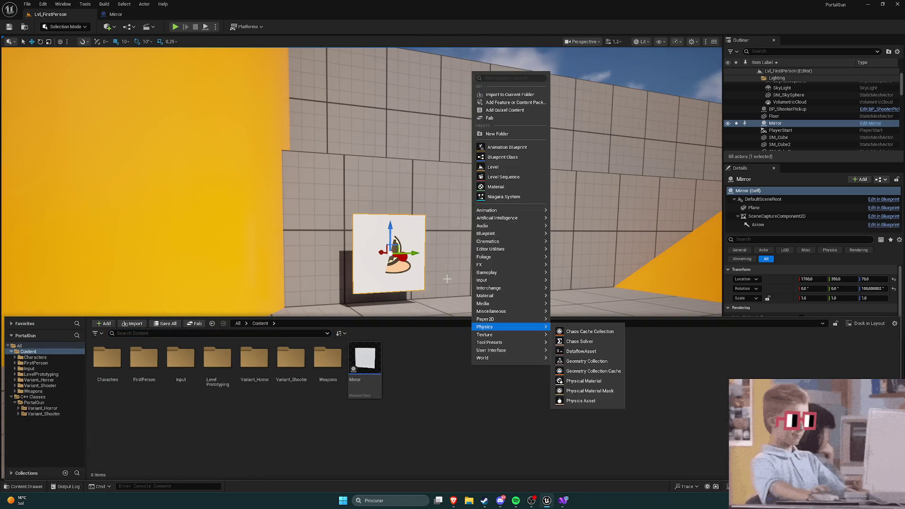
pyautogui.click(496, 186)
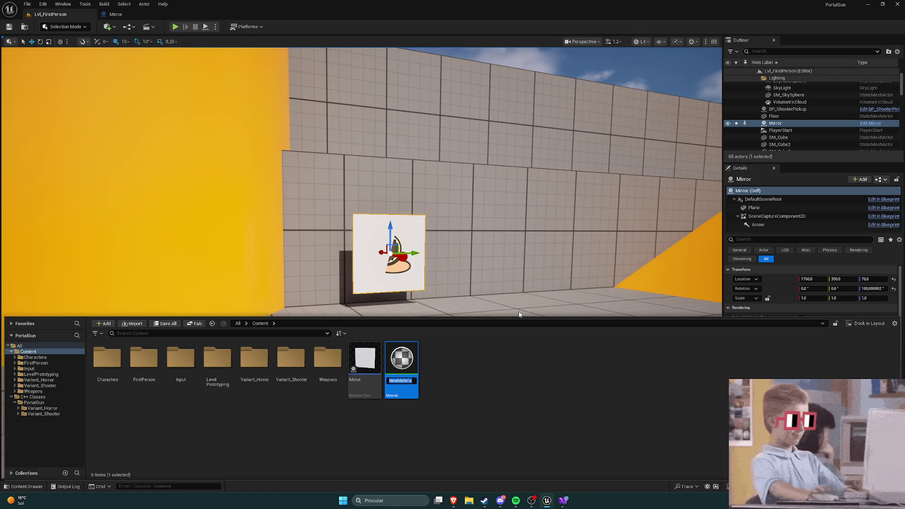
pyautogui.write('M_')
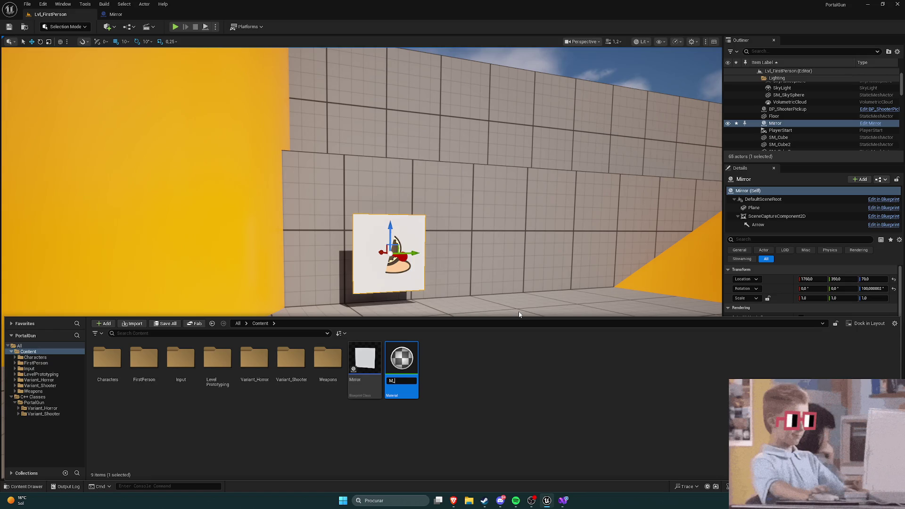
pyautogui.write('Scn')
pyautogui.press('BackSpace')
pyautogui.press('BackSpace')
pyautogui.write('rror')
pyautogui.press('Return')
pyautogui.click(467, 375)
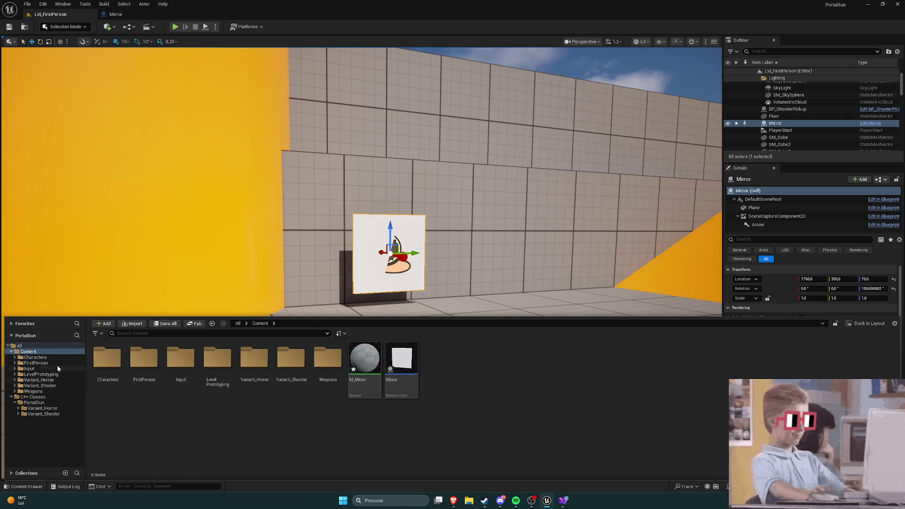
pyautogui.click(43, 408)
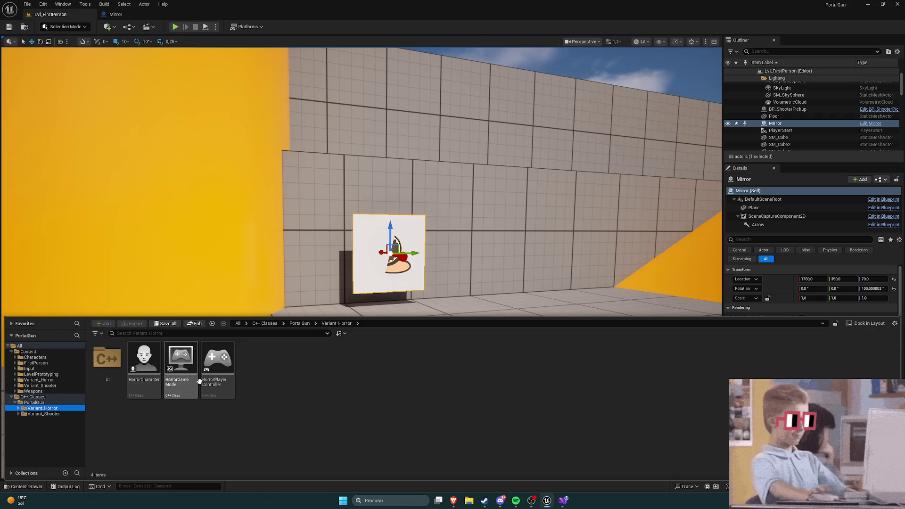
pyautogui.click(144, 363)
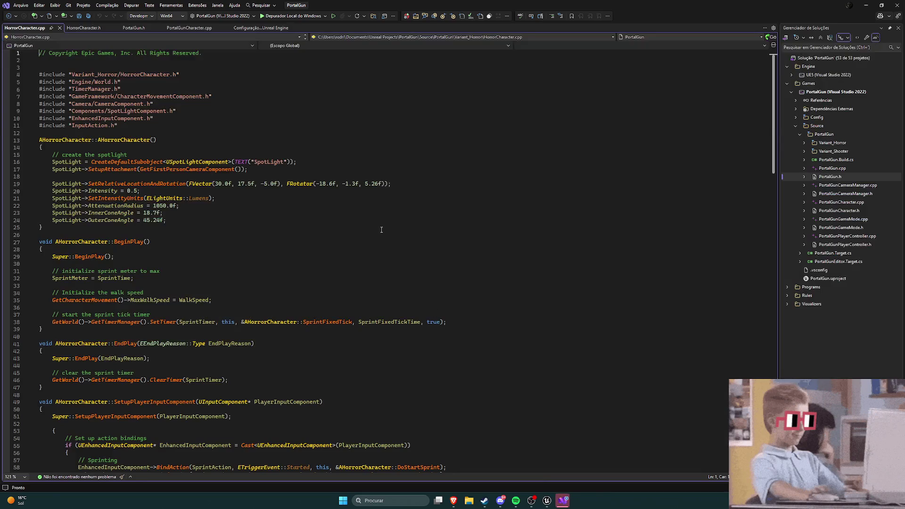
pyautogui.scroll(-20, 166, 140)
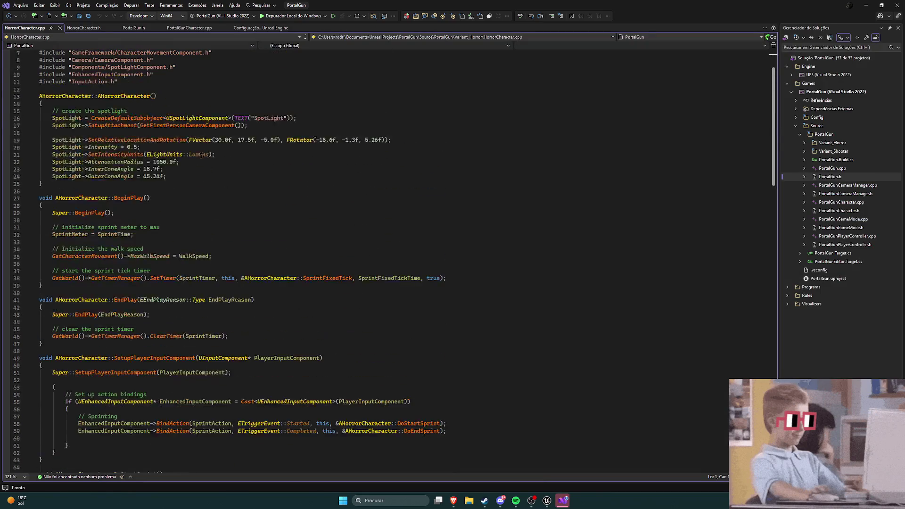
pyautogui.scroll(-7, 205, 147)
pyautogui.scroll(20, 212, 164)
pyautogui.scroll(3, 214, 171)
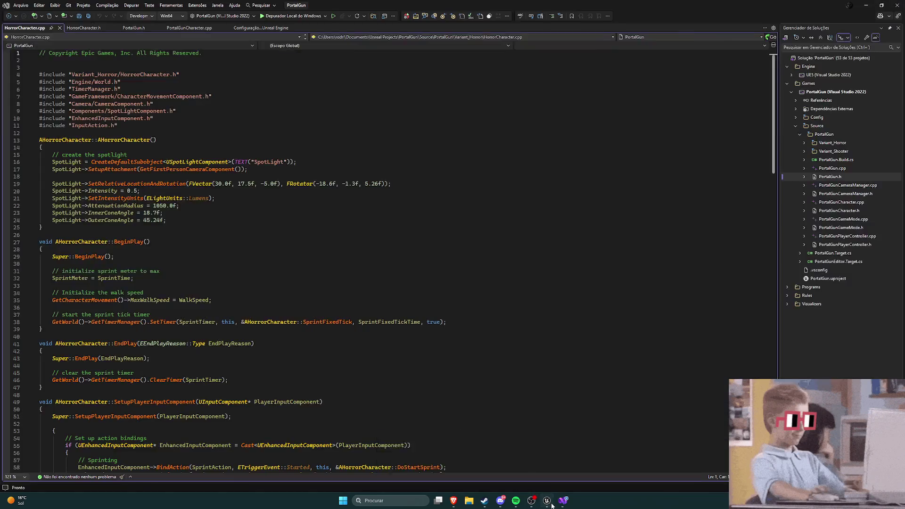
pyautogui.click(547, 500)
pyautogui.click(342, 396)
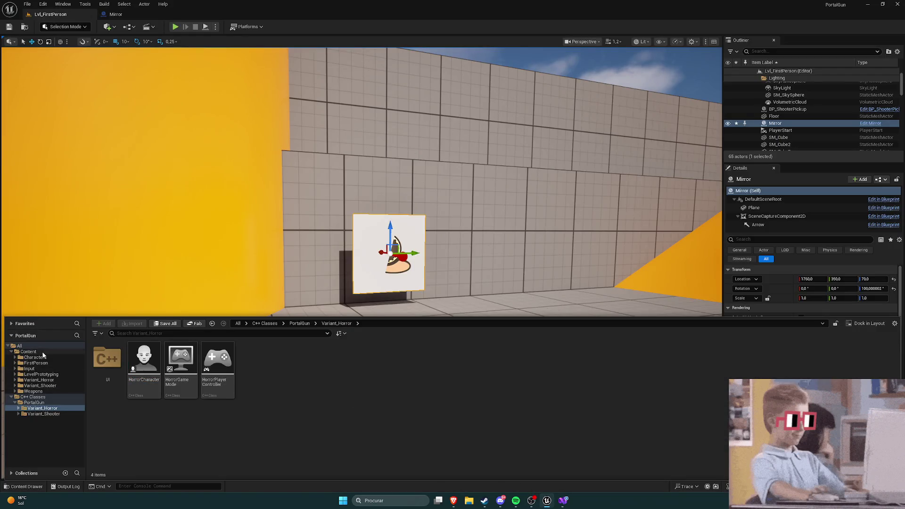
pyautogui.click(28, 352)
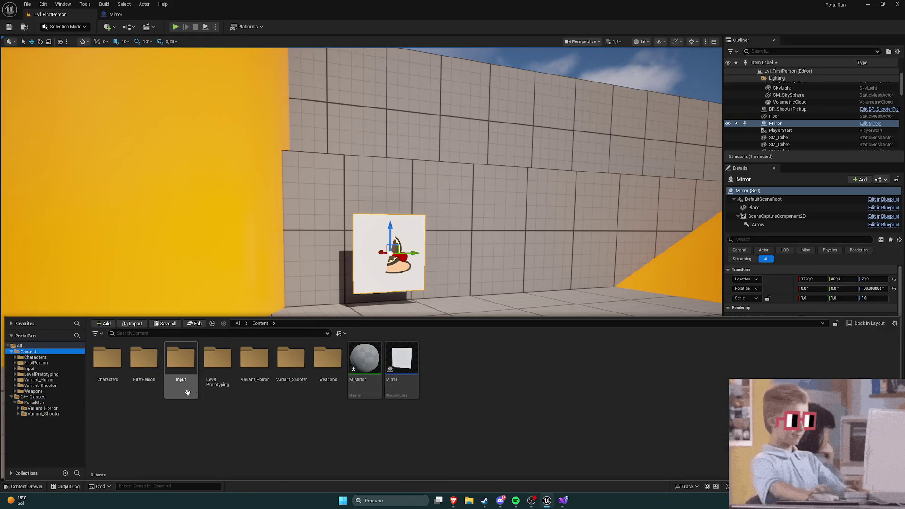
pyautogui.click(289, 375)
# Step: Open BP_ShooterCharacter from the Variant_Shooter > Blueprints folder
pyautogui.doubleClick(289, 375)
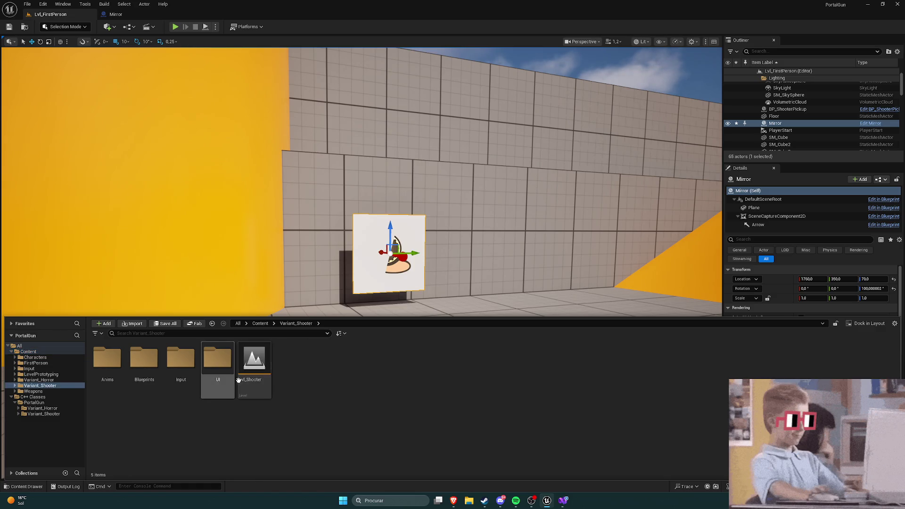
pyautogui.doubleClick(140, 377)
pyautogui.doubleClick(181, 365)
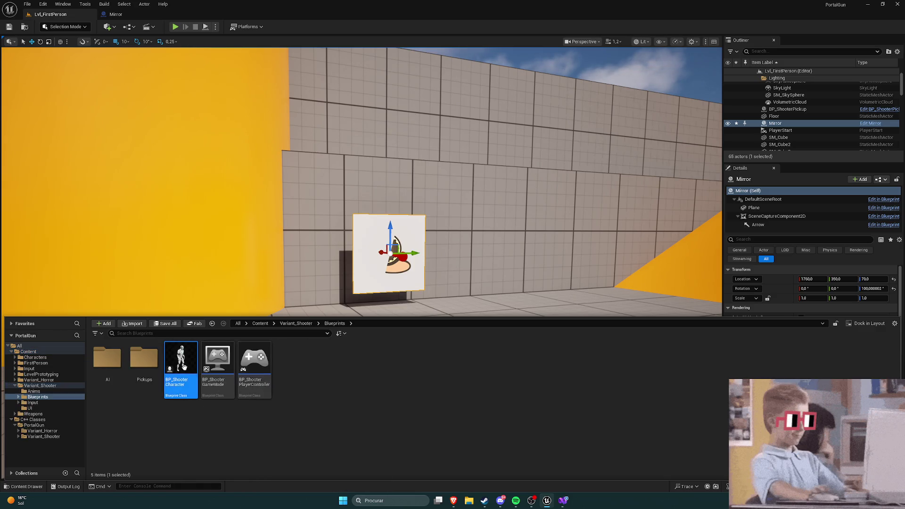
pyautogui.scroll(-1, 414, 310)
pyautogui.scroll(2, 359, 309)
pyautogui.scroll(2, 564, 240)
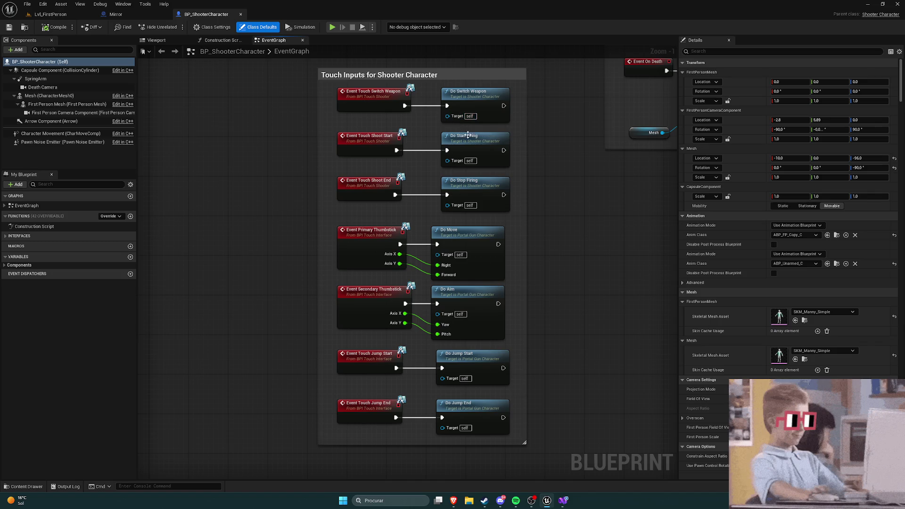
# Step: Inspect the EventGraph's Death handling and Touch Inputs groups, then bring up the add-node menu in empty space
pyautogui.moveTo(579, 200); pyautogui.dragTo(412, 218)
pyautogui.scroll(-3, 498, 190)
pyautogui.scroll(2, 477, 228)
pyautogui.moveTo(476, 228); pyautogui.dragTo(415, 260)
pyautogui.scroll(-2, 415, 261)
pyautogui.moveTo(346, 275); pyautogui.dragTo(434, 233)
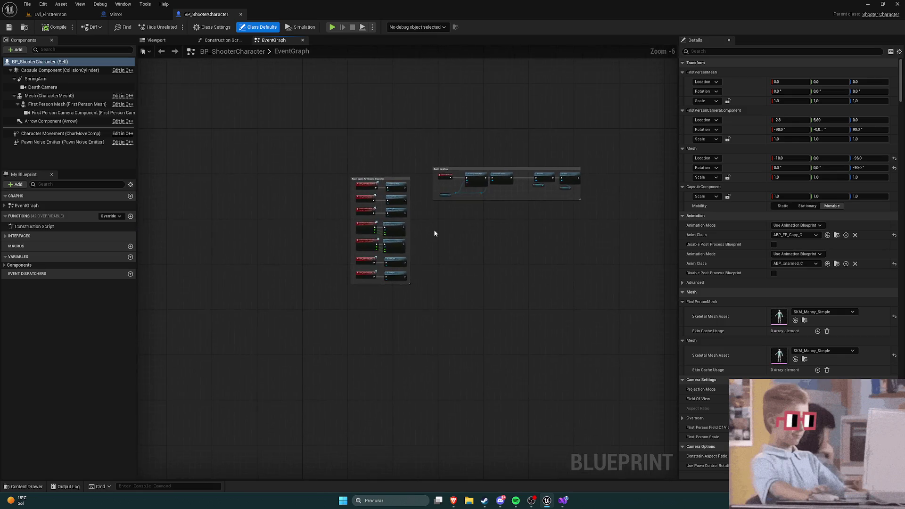
pyautogui.scroll(3, 473, 236)
pyautogui.scroll(-1, 554, 253)
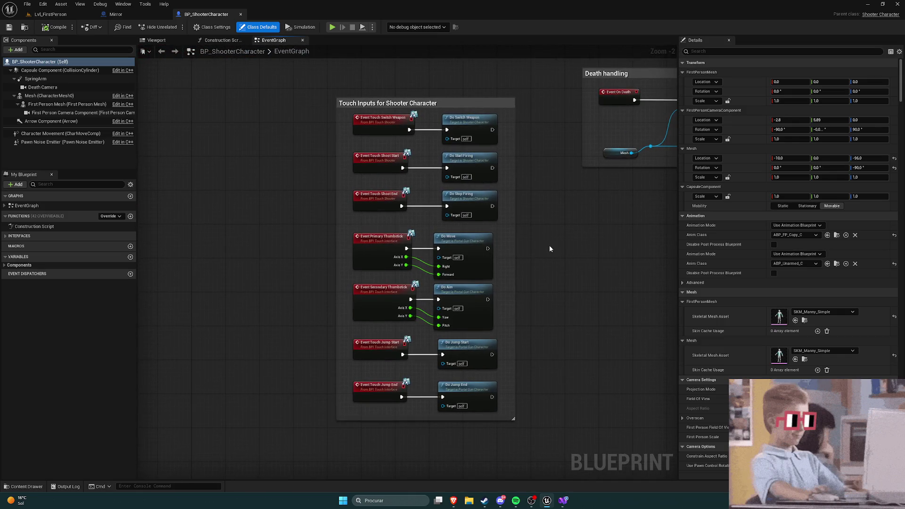
pyautogui.moveTo(541, 256); pyautogui.dragTo(293, 199)
pyautogui.rightClick(342, 202)
pyautogui.click(360, 257)
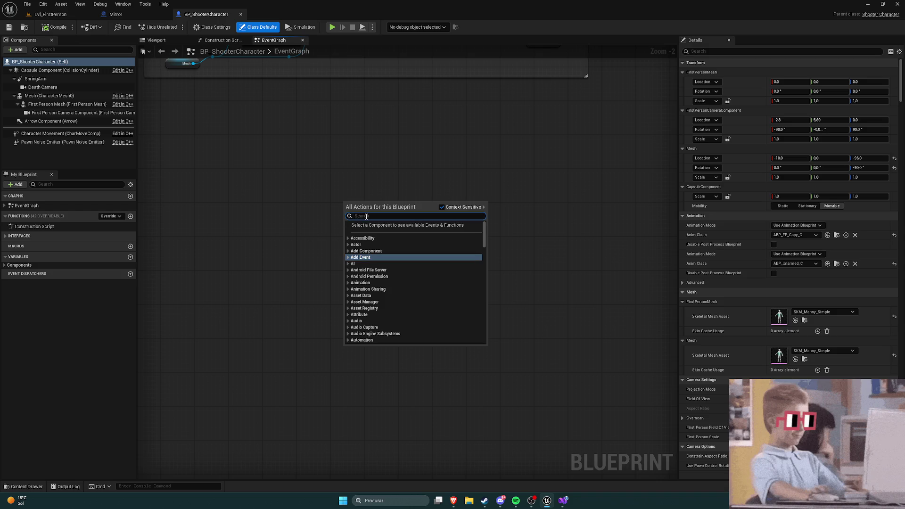
pyautogui.write('get player')
pyautogui.click(400, 225)
pyautogui.moveTo(411, 264)
pyautogui.mouseDown()
pyautogui.moveTo(340, 219)
pyautogui.moveTo(451, 260)
pyautogui.moveTo(446, 255)
pyautogui.mouseUp()
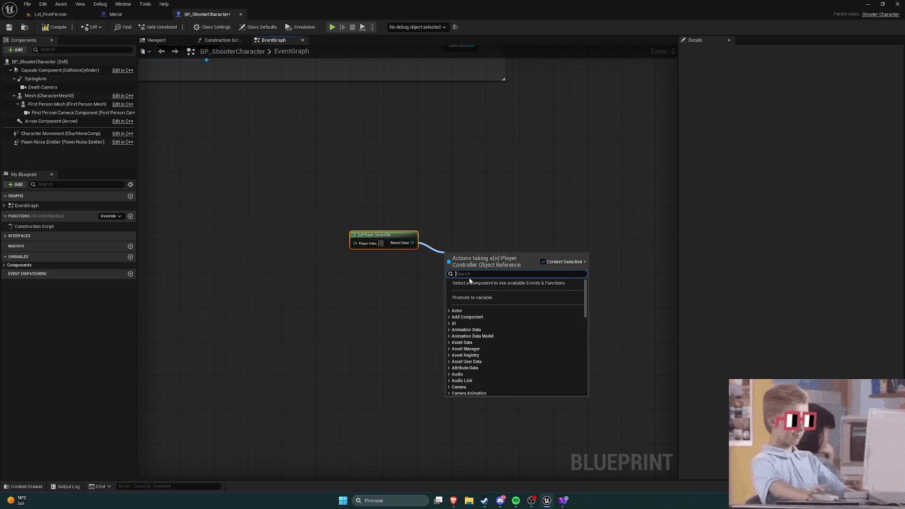
pyautogui.write('mesh')
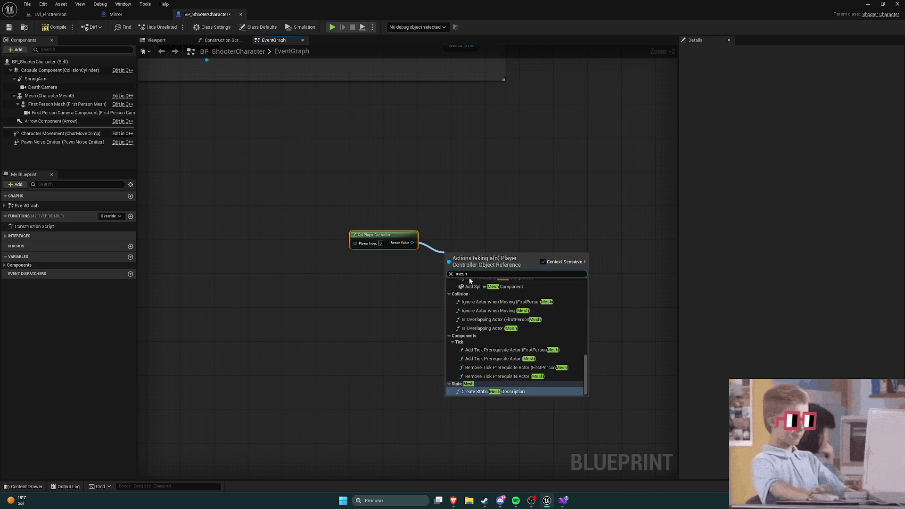
pyautogui.press('Return')
pyautogui.scroll(2, 384, 249)
pyautogui.moveTo(384, 249); pyautogui.dragTo(401, 179)
pyautogui.click(316, 189)
pyautogui.scroll(-3, 316, 189)
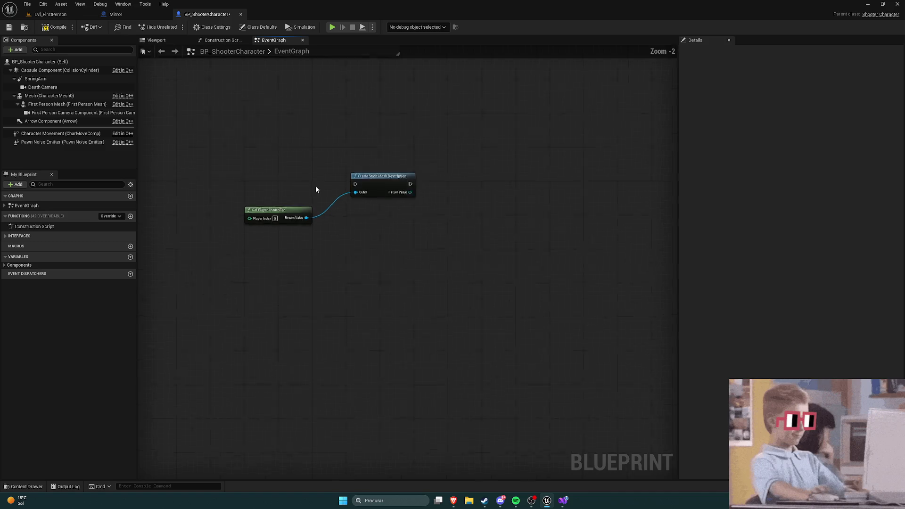
pyautogui.scroll(-4, 315, 189)
pyautogui.moveTo(292, 168); pyautogui.dragTo(332, 196)
pyautogui.press('Delete')
pyautogui.scroll(1, 239, 202)
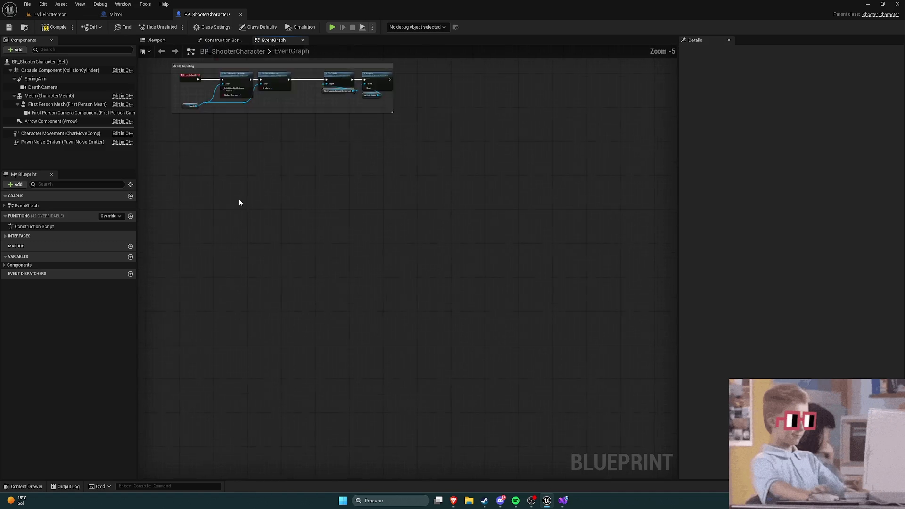
pyautogui.moveTo(239, 203); pyautogui.dragTo(448, 359)
pyautogui.scroll(1, 449, 360)
pyautogui.scroll(-1, 448, 359)
pyautogui.click(9, 27)
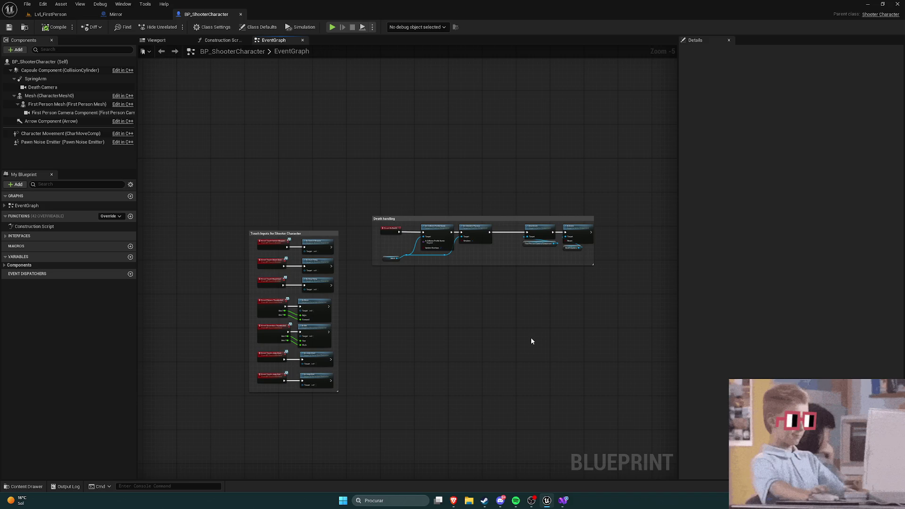
pyautogui.scroll(2, 489, 313)
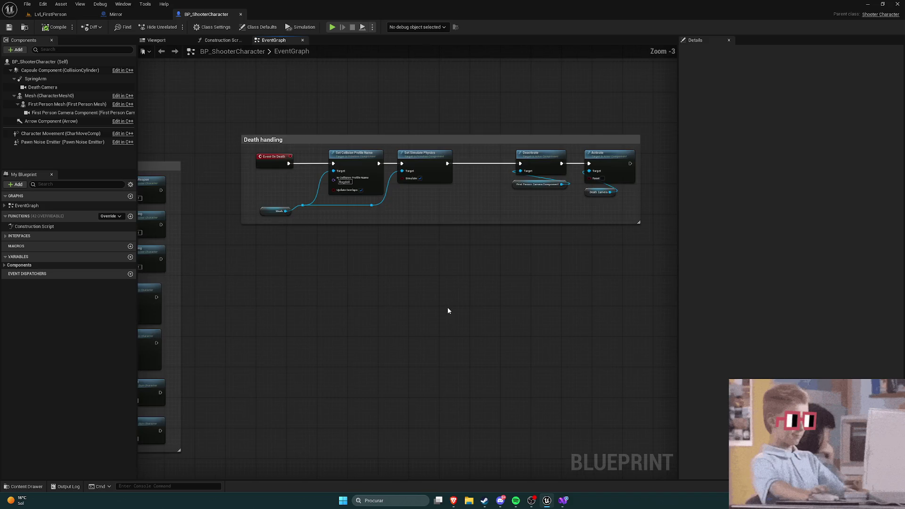
pyautogui.scroll(-1, 448, 310)
pyautogui.moveTo(455, 498)
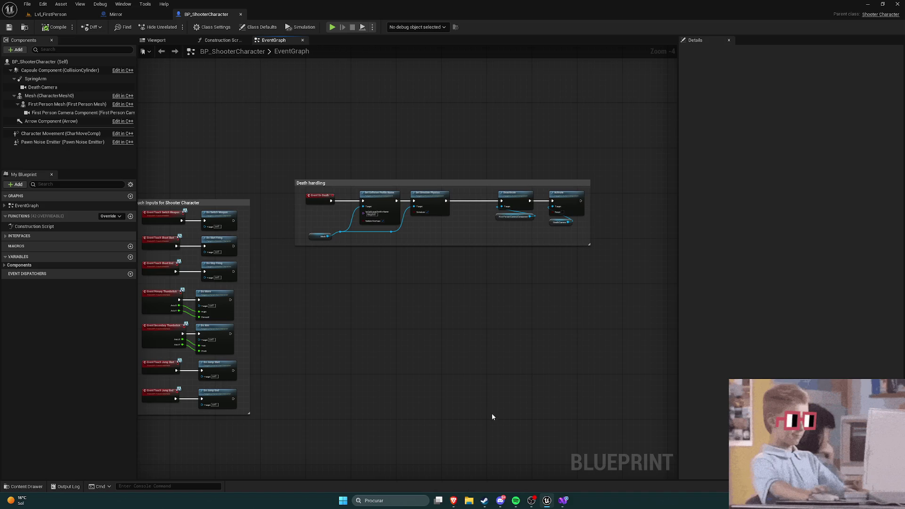
pyautogui.scroll(1, 385, 299)
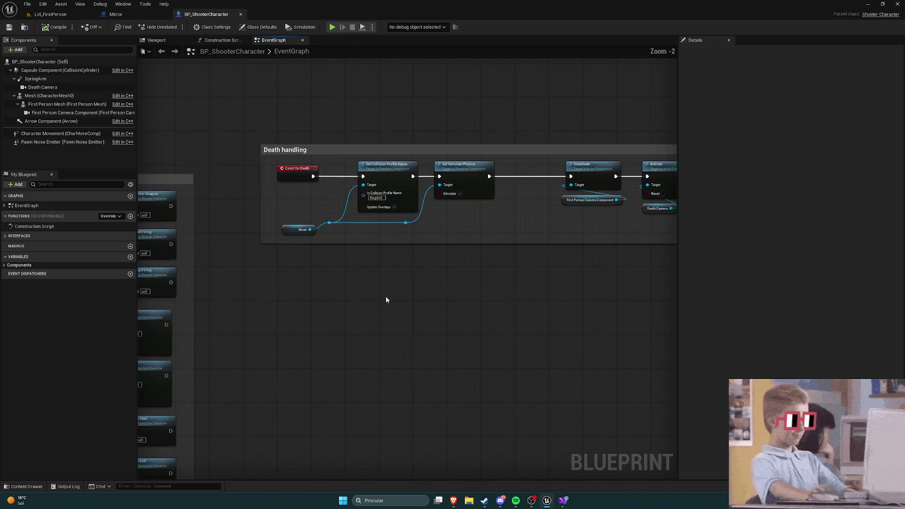
pyautogui.scroll(-1, 516, 272)
pyautogui.scroll(2, 538, 276)
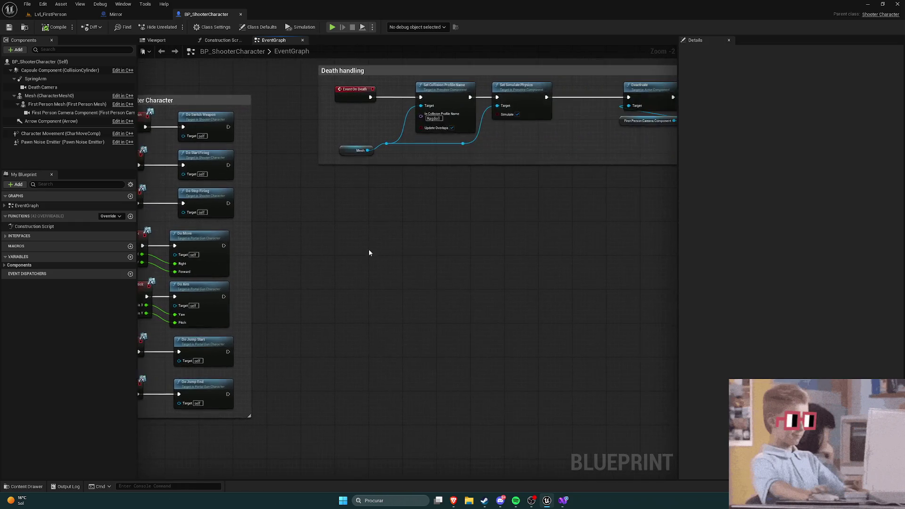
pyautogui.scroll(-2, 451, 242)
pyautogui.scroll(1, 390, 230)
pyautogui.moveTo(408, 231)
pyautogui.mouseDown()
pyautogui.moveTo(496, 253)
pyautogui.moveTo(526, 290)
pyautogui.mouseUp()
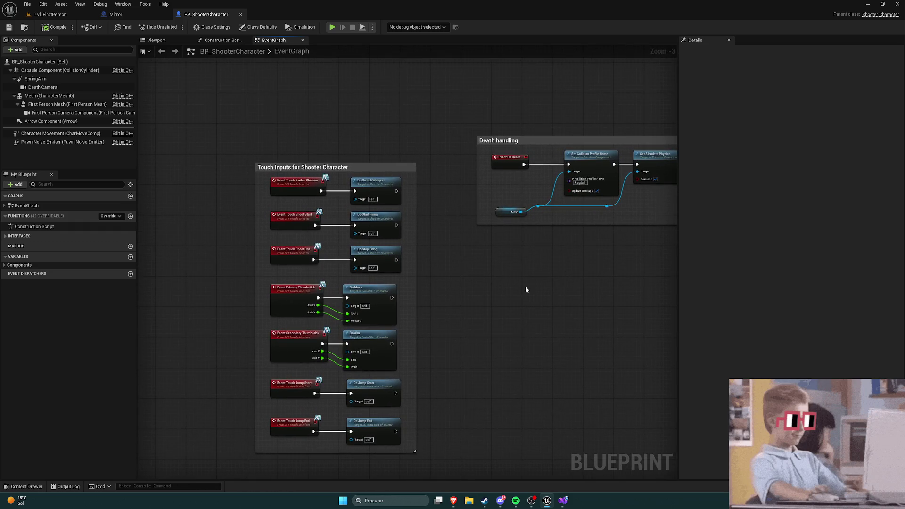
pyautogui.scroll(-1, 525, 290)
pyautogui.click(114, 14)
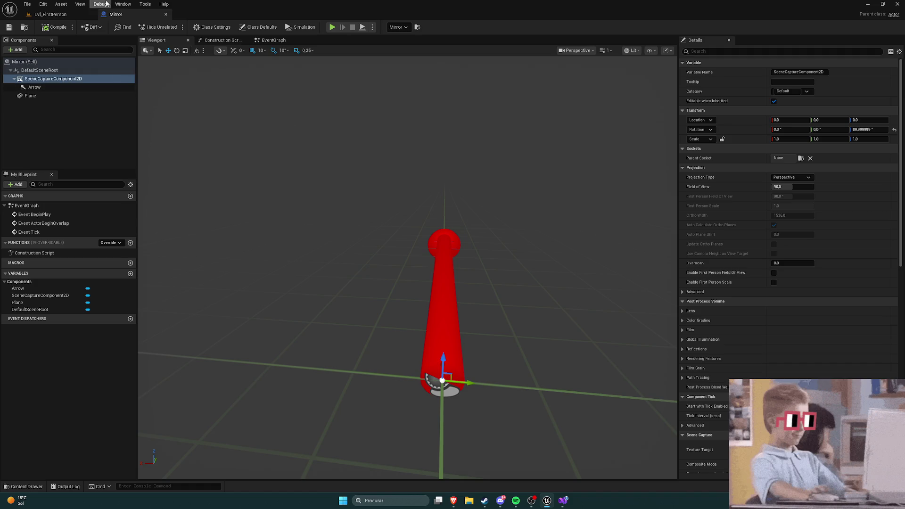
# Step: Browse the Characters and Content folders in the level's Content Drawer, then return to the Mirror Blueprint
pyautogui.click(56, 16)
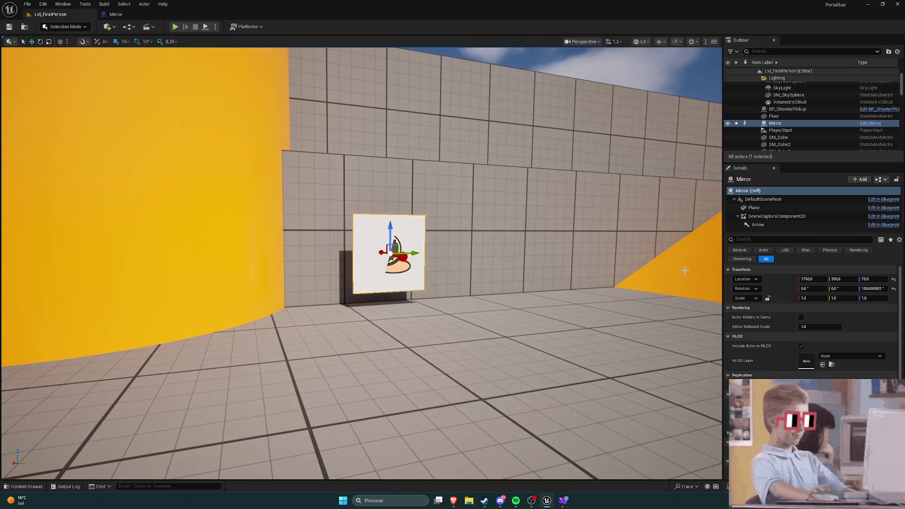
pyautogui.hotkey('ctrl', 'space')
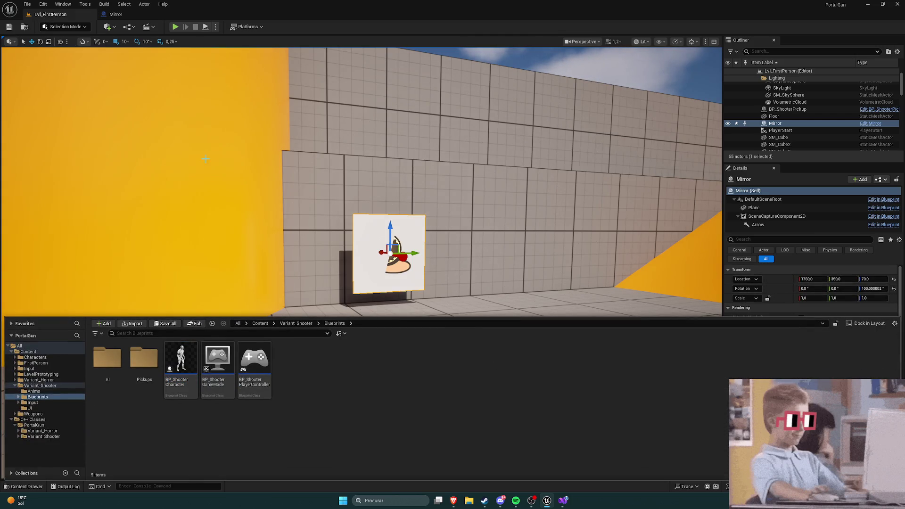
pyautogui.click(36, 356)
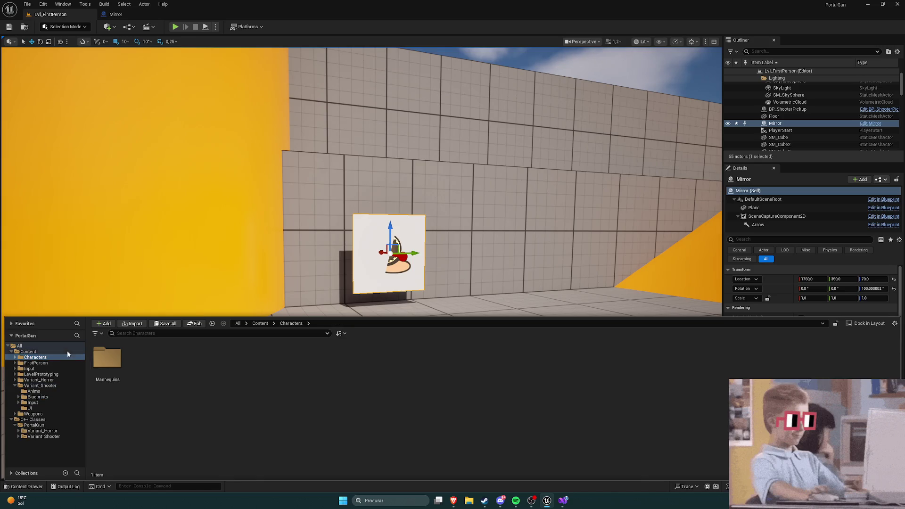
pyautogui.click(37, 354)
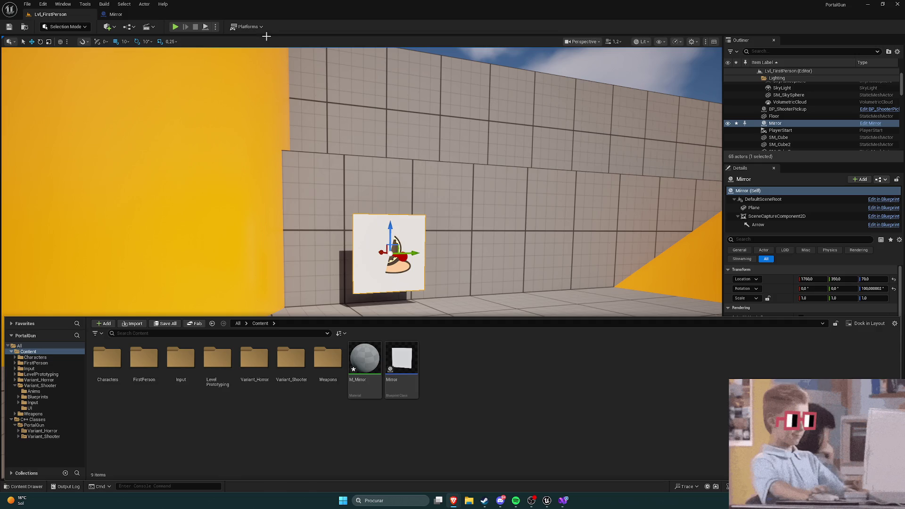
pyautogui.click(116, 14)
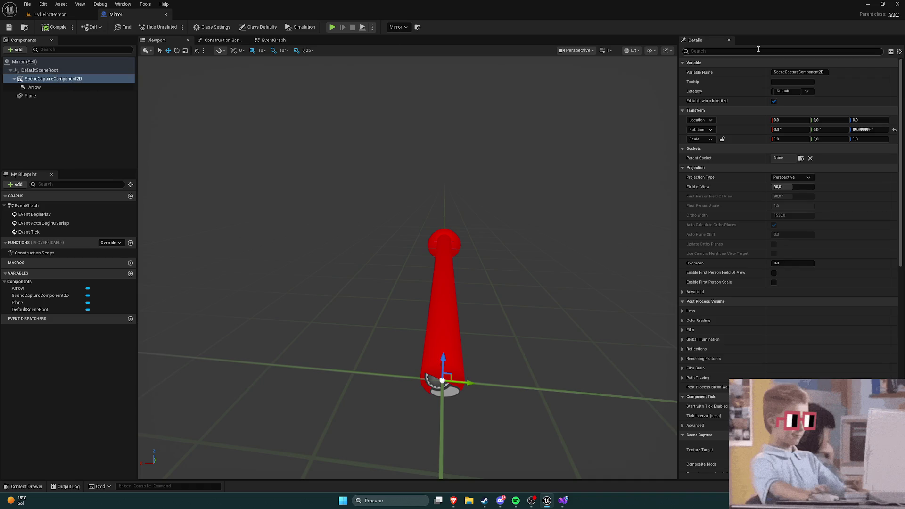
pyautogui.hotkey('alt', 'Tab')
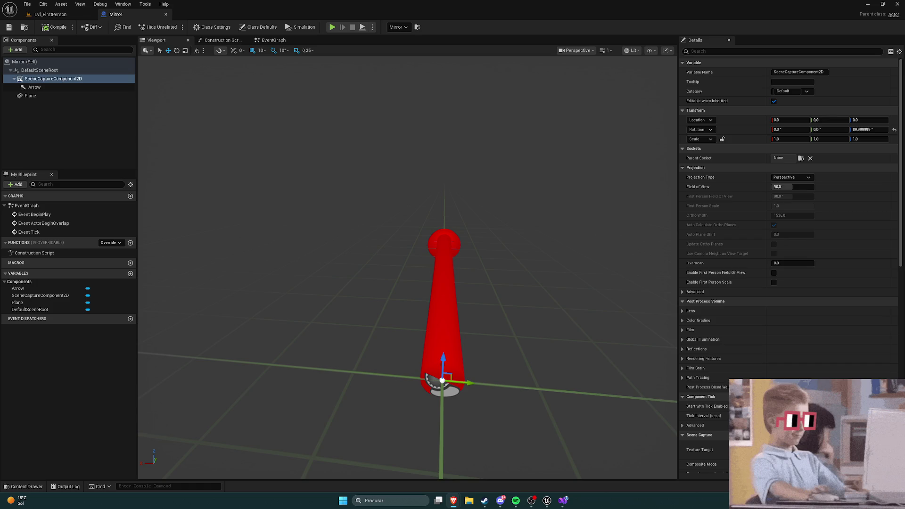
# Step: Bring the browser with the scene capture Google results over the editor
pyautogui.hotkey('alt', 'Tab')
pyautogui.moveTo(570, 78); pyautogui.dragTo(457, 78)
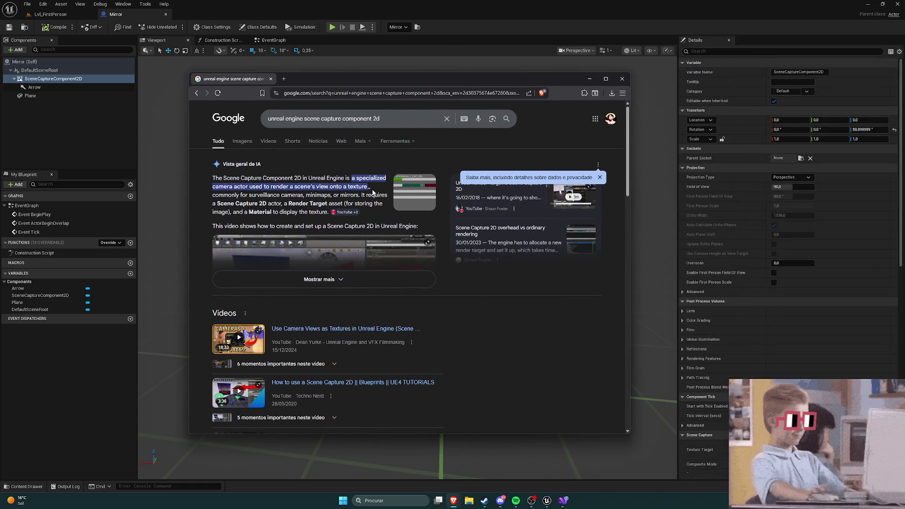
pyautogui.scroll(-5, 372, 192)
pyautogui.scroll(2, 332, 183)
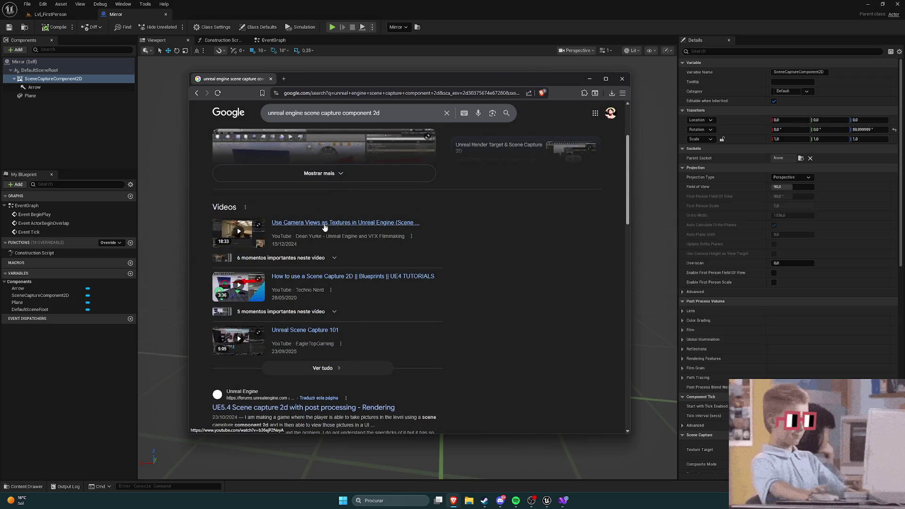
pyautogui.scroll(-3, 298, 231)
# Step: Open the UE5.4 scene capture forum thread and 1.7 Scene Capture 2D docs as tabs, viewing the thread maximized
pyautogui.middleClick(296, 236)
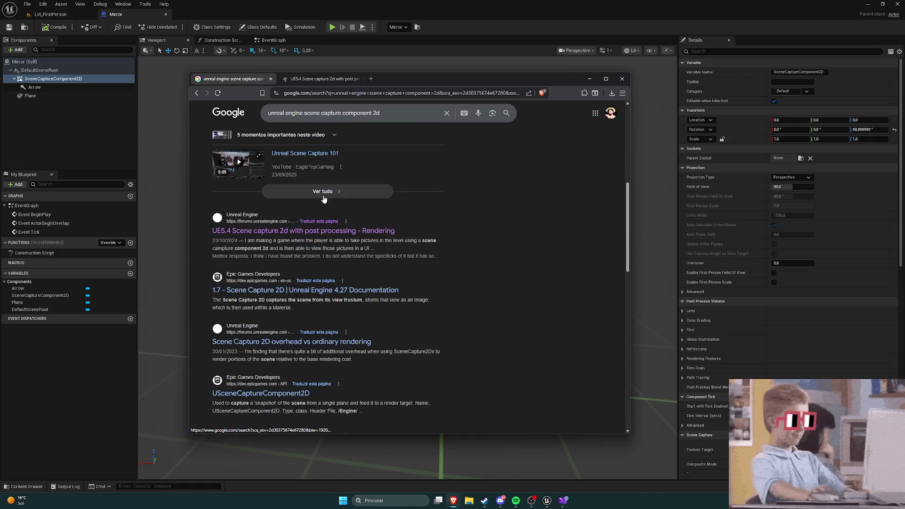
pyautogui.middleClick(340, 291)
pyautogui.scroll(1, 318, 121)
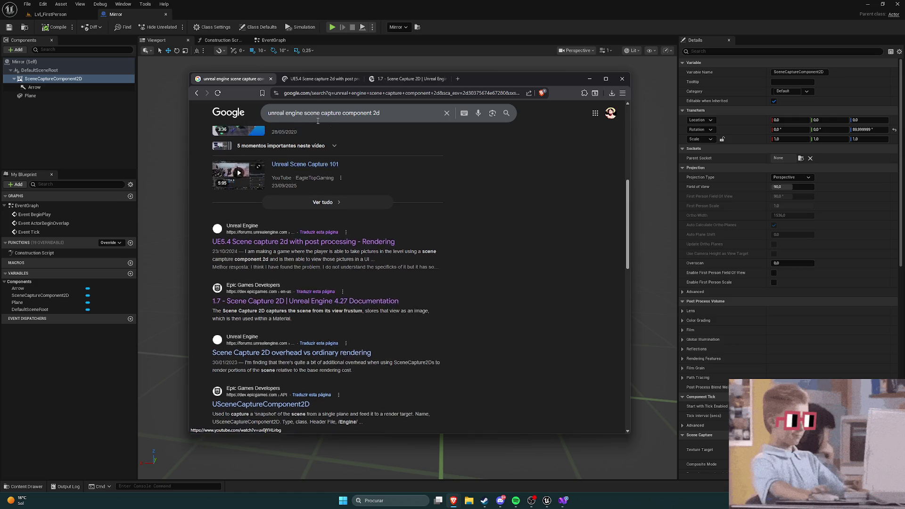
pyautogui.click(320, 79)
pyautogui.click(605, 79)
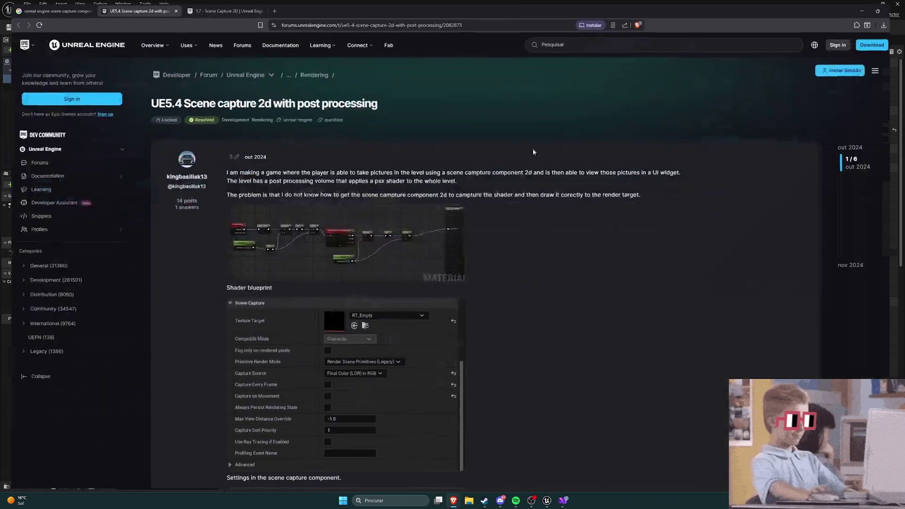
# Step: Enlarge and review the shader blueprint image in the forum post
pyautogui.scroll(-1, 233, 137)
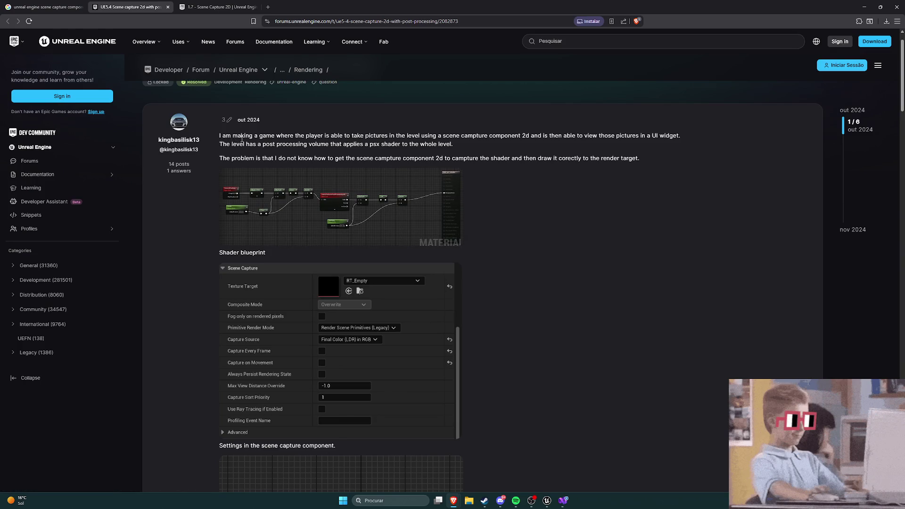
pyautogui.click(301, 198)
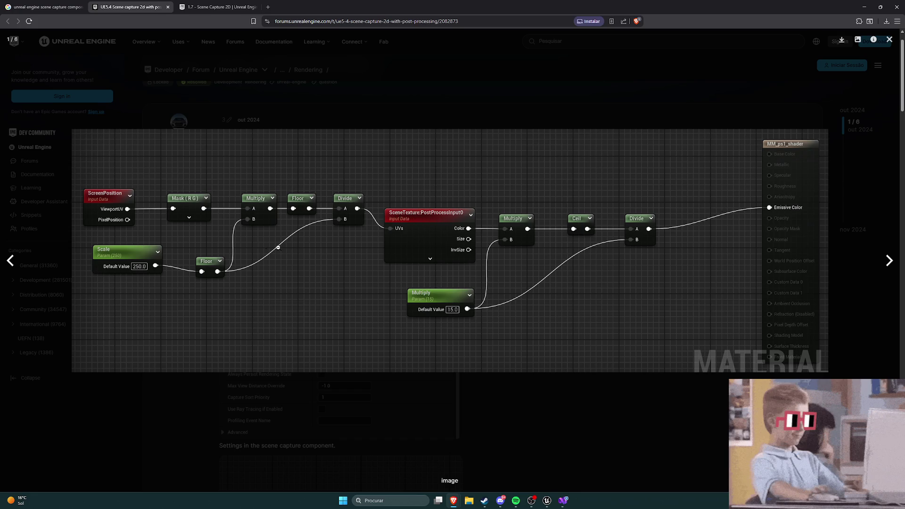
pyautogui.click(549, 369)
# Step: Read down to the thread's solved HDR-to-LDR capture answer, then switch to the 1.7 docs
pyautogui.scroll(-1, 401, 253)
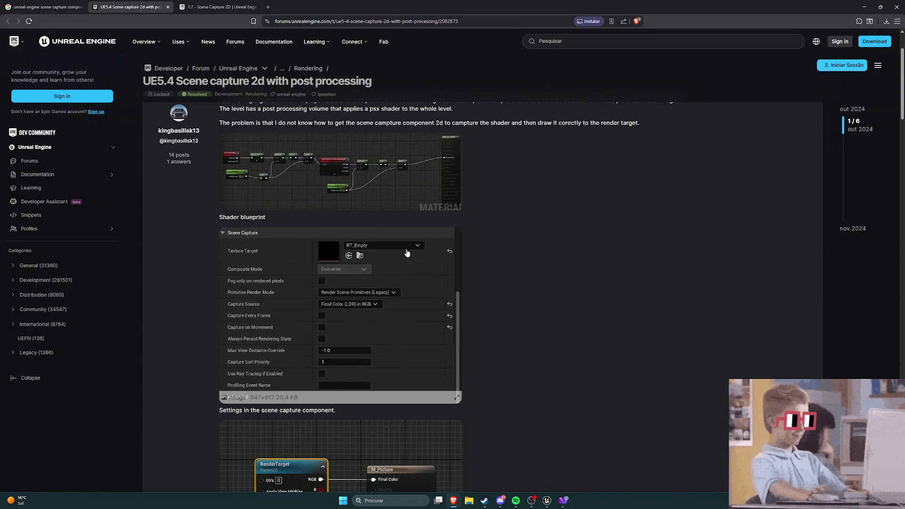
pyautogui.scroll(-1, 458, 265)
pyautogui.scroll(3, 472, 268)
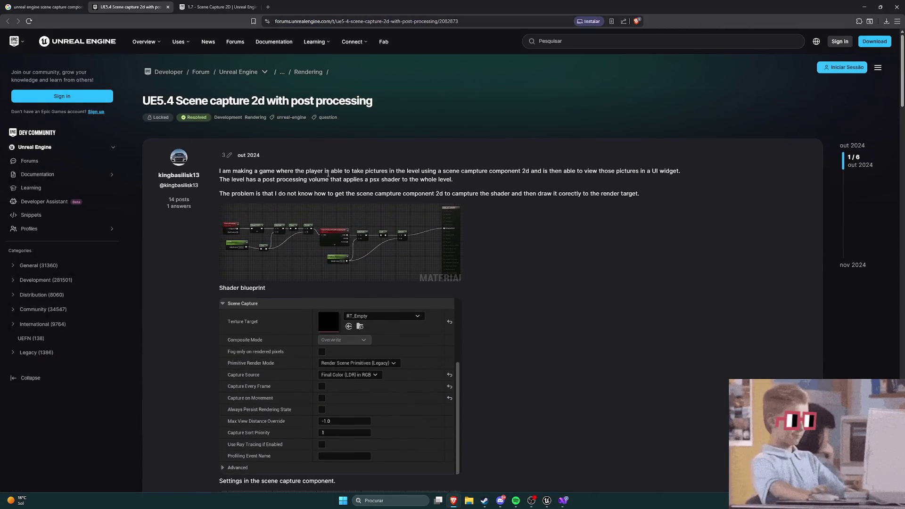
pyautogui.scroll(-10, 487, 221)
pyautogui.scroll(-1, 488, 223)
pyautogui.scroll(-4, 488, 224)
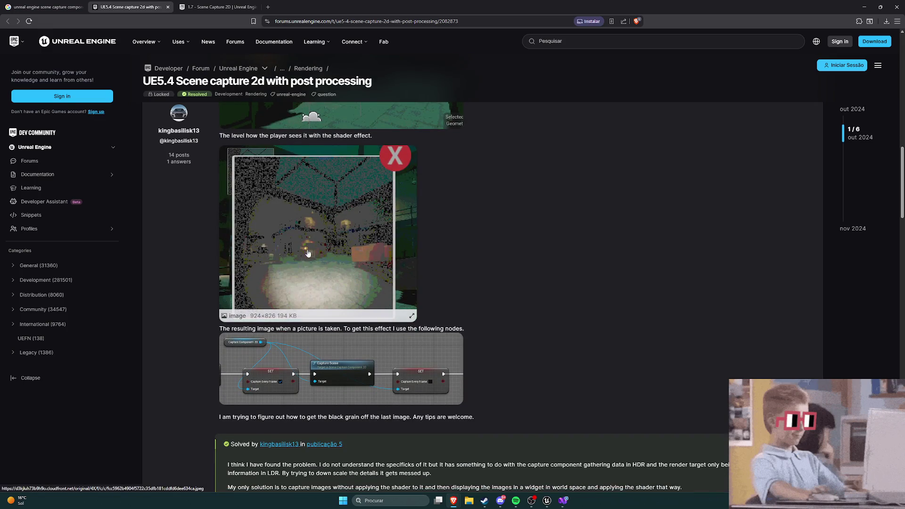
pyautogui.scroll(-4, 468, 242)
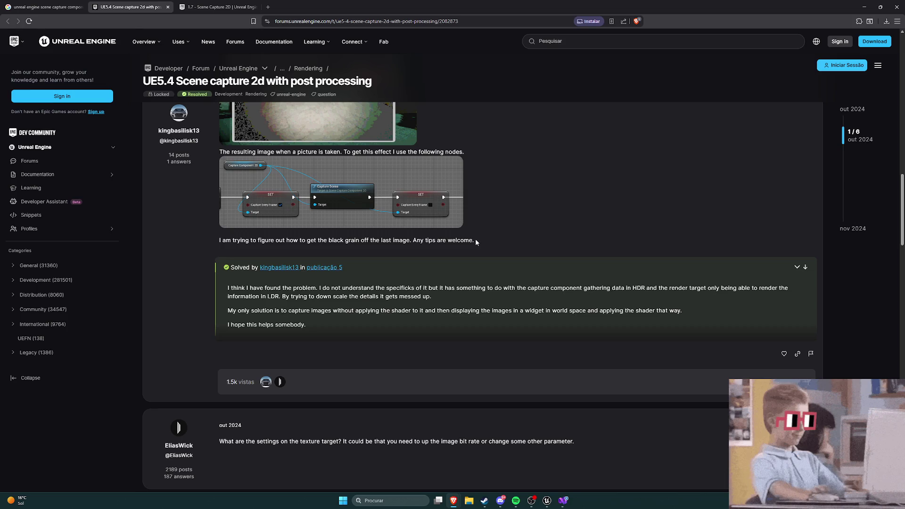
pyautogui.scroll(-5, 475, 242)
pyautogui.scroll(3, 474, 240)
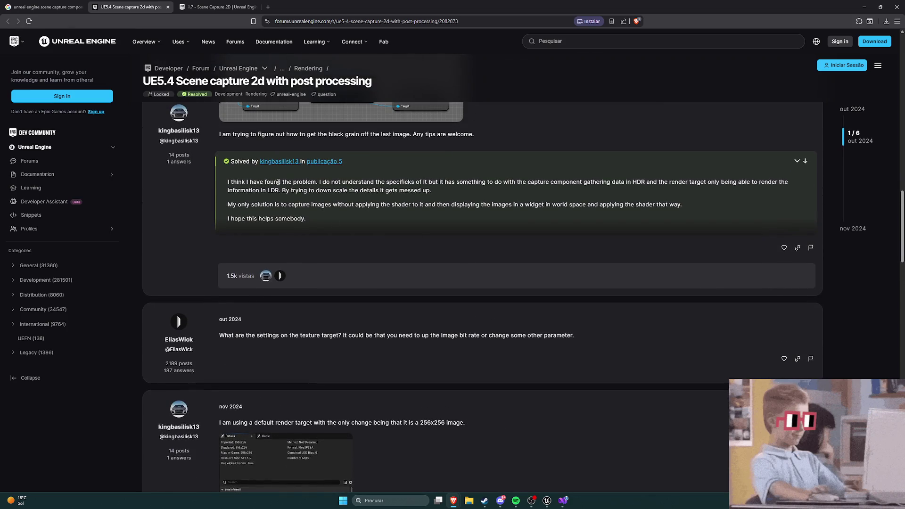
pyautogui.scroll(1, 394, 215)
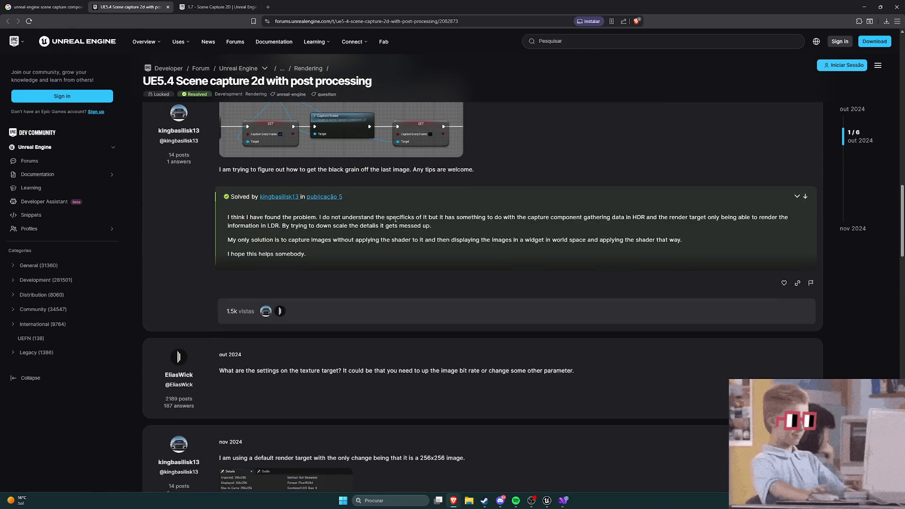
pyautogui.click(207, 7)
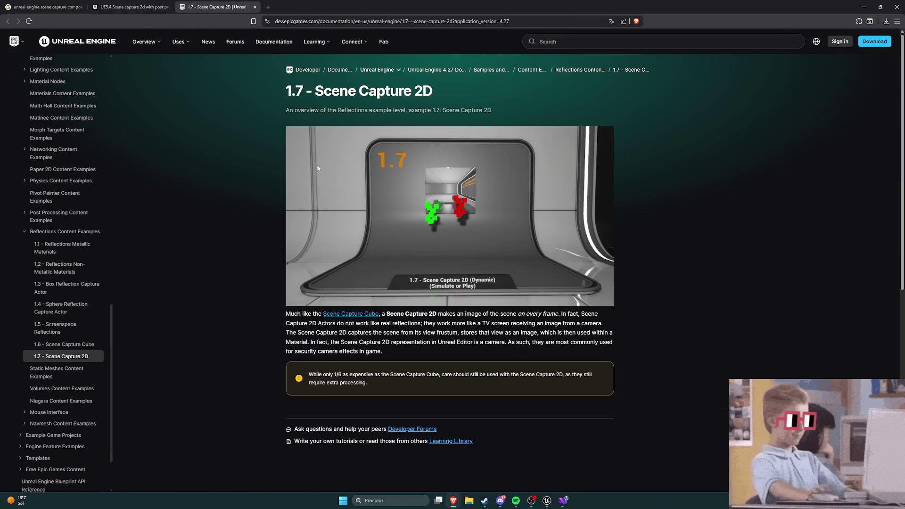
# Step: Highlight and read the 1.7 page's sentence describing Scene Capture 2D
pyautogui.scroll(-4, 296, 165)
pyautogui.scroll(4, 297, 168)
pyautogui.moveTo(386, 313); pyautogui.dragTo(566, 318)
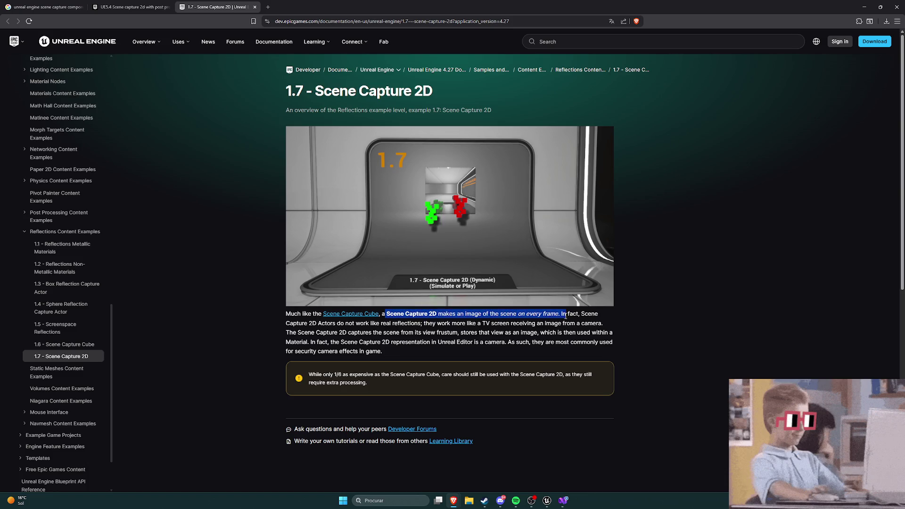
pyautogui.click(561, 320)
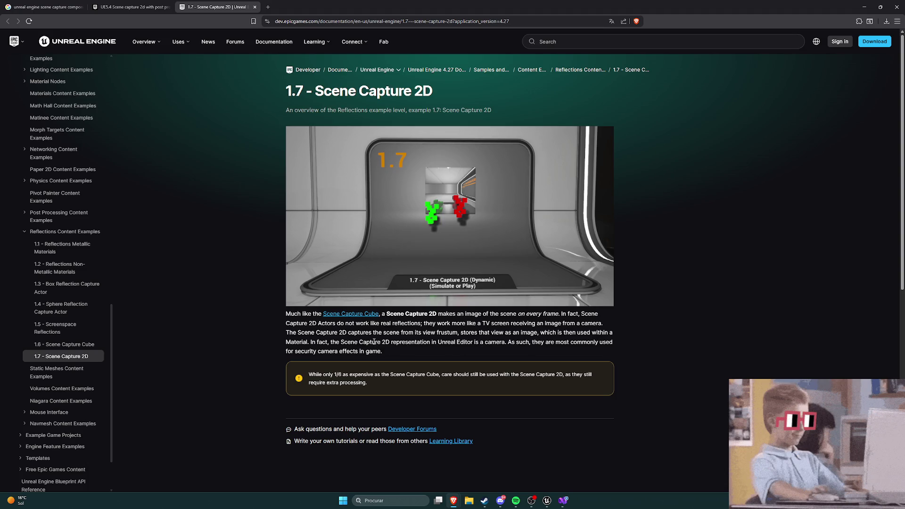
# Step: Browse the Reflections Content Examples overview table, then return to the forum thread
pyautogui.click(580, 70)
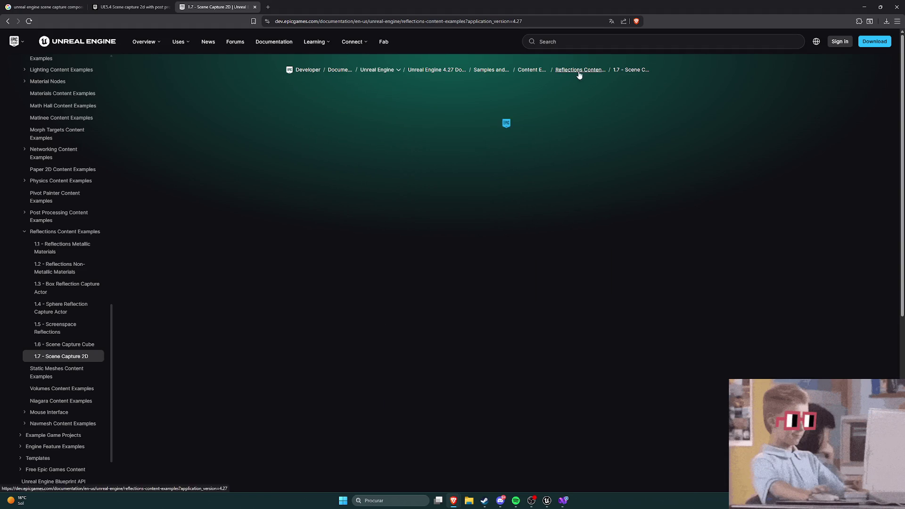
pyautogui.scroll(-5, 261, 196)
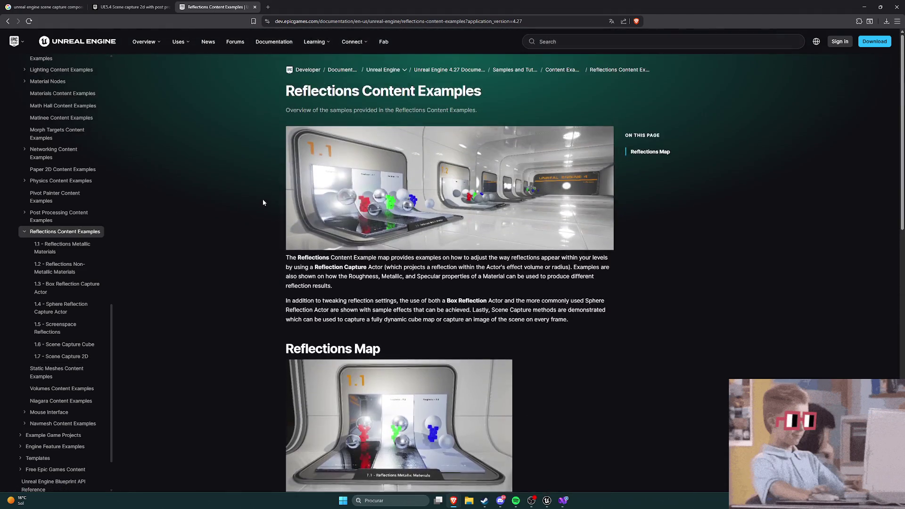
pyautogui.scroll(-5, 262, 199)
pyautogui.scroll(-3, 268, 197)
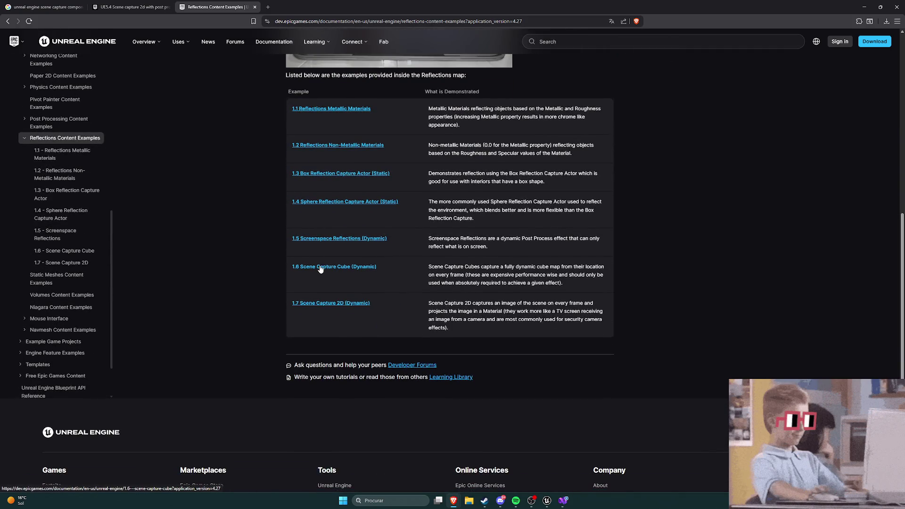
pyautogui.scroll(3, 321, 256)
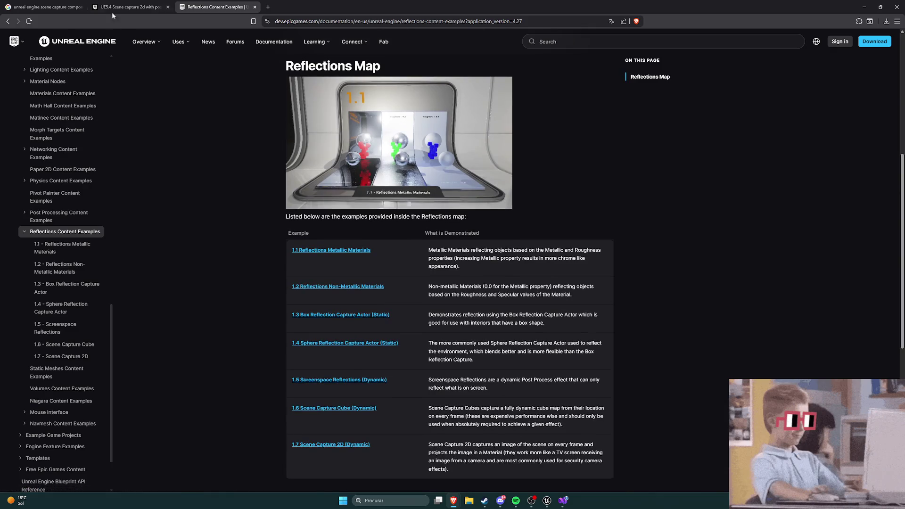
pyautogui.click(132, 6)
pyautogui.moveTo(201, 65)
pyautogui.scroll(7, 363, 177)
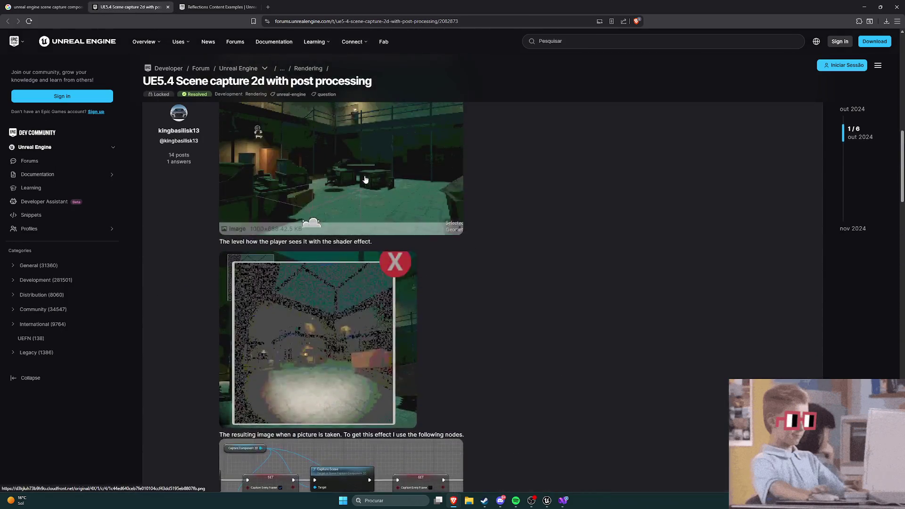
# Step: Open the USceneCaptureComponent2D API reference from the Google results in a new tab
pyautogui.scroll(6, 362, 178)
pyautogui.click(45, 6)
pyautogui.scroll(-2, 70, 177)
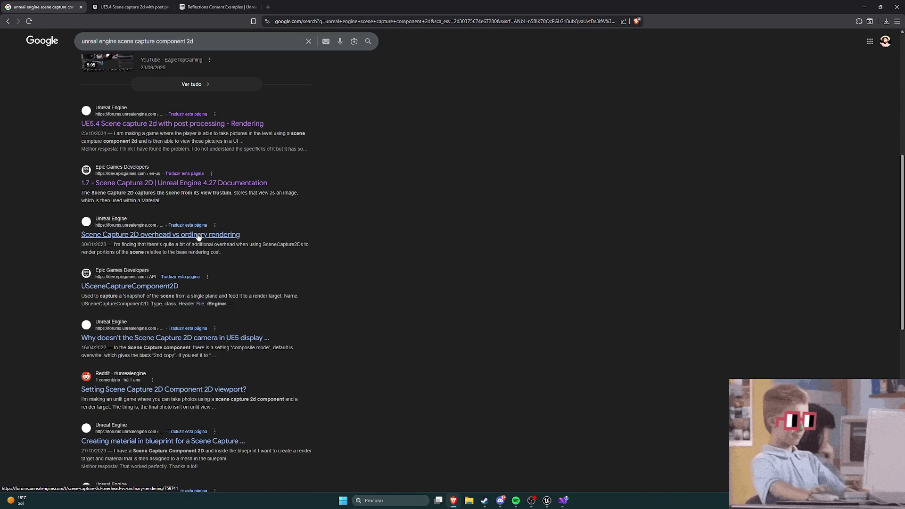
pyautogui.scroll(-2, 198, 235)
pyautogui.middleClick(170, 215)
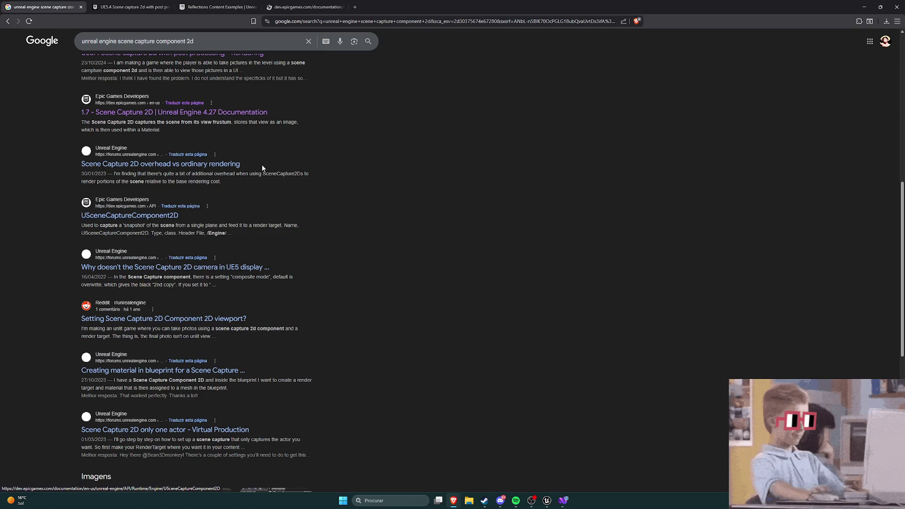
pyautogui.click(256, 149)
# Step: Read through the USceneCaptureComponent2D API page, then return to the Mirror Blueprint editor
pyautogui.scroll(-2, 255, 148)
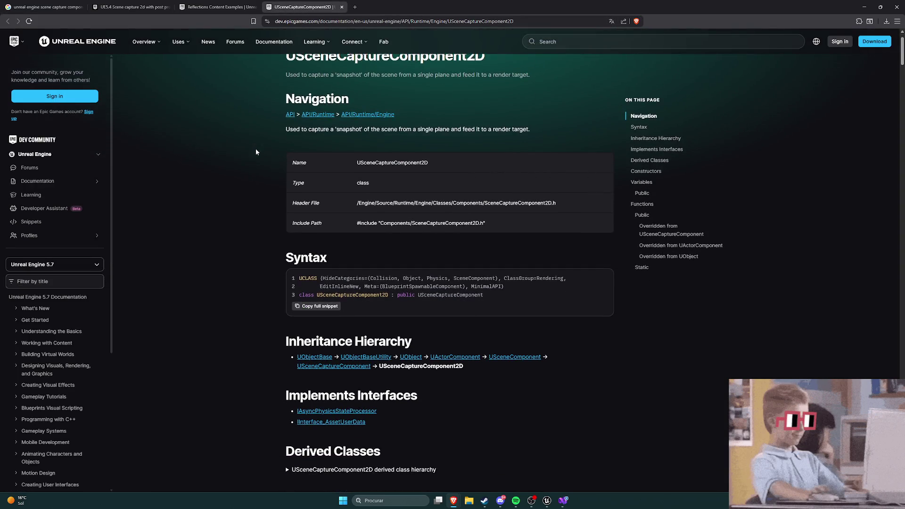
pyautogui.scroll(-3, 255, 150)
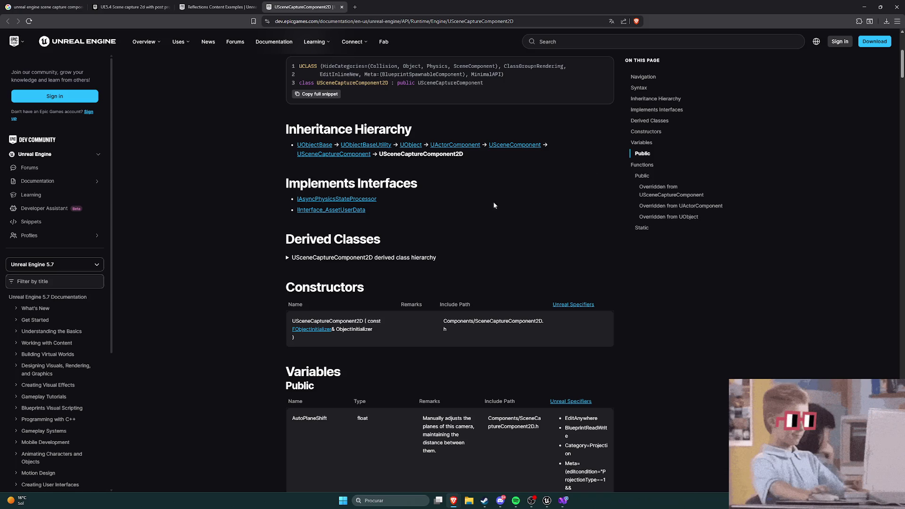
pyautogui.scroll(2, 377, 208)
pyautogui.scroll(-1, 295, 212)
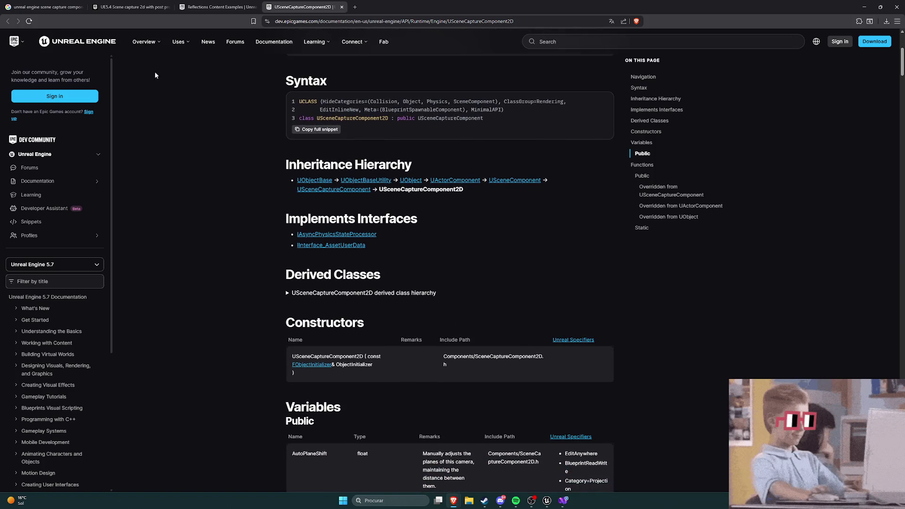
pyautogui.click(546, 500)
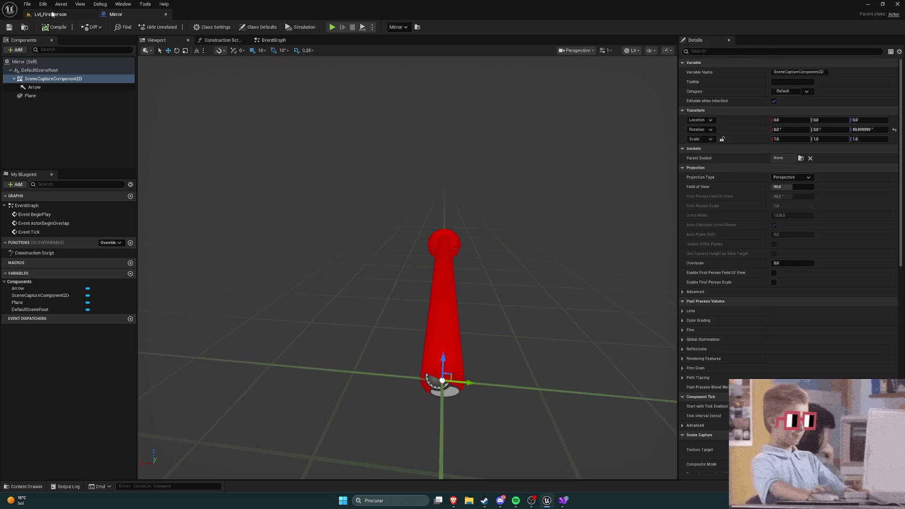
# Step: From the Content Drawer, open FirstPerson/Blueprints/BP_FirstPersonCharacter and frame its touch input nodes
pyautogui.click(52, 14)
pyautogui.hotkey('ctrl', 'space')
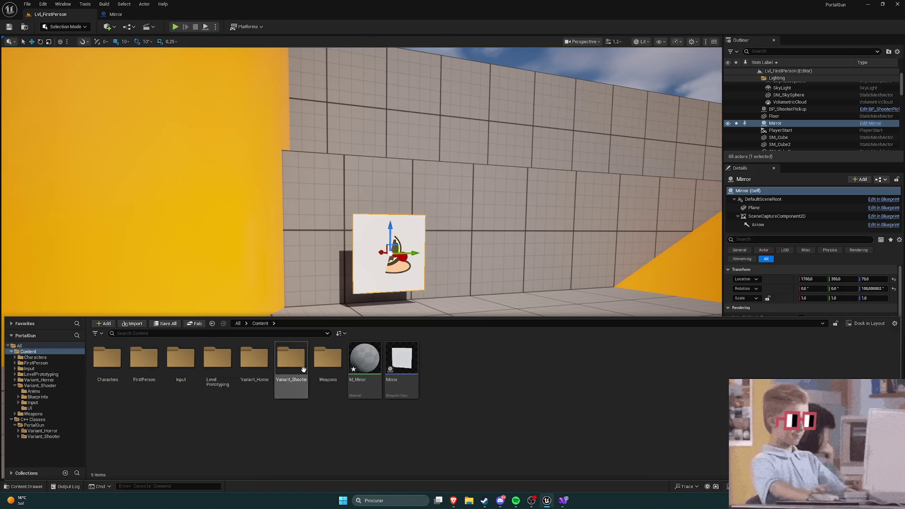
pyautogui.doubleClick(116, 367)
pyautogui.hotkey('alt', 'Left')
pyautogui.doubleClick(144, 361)
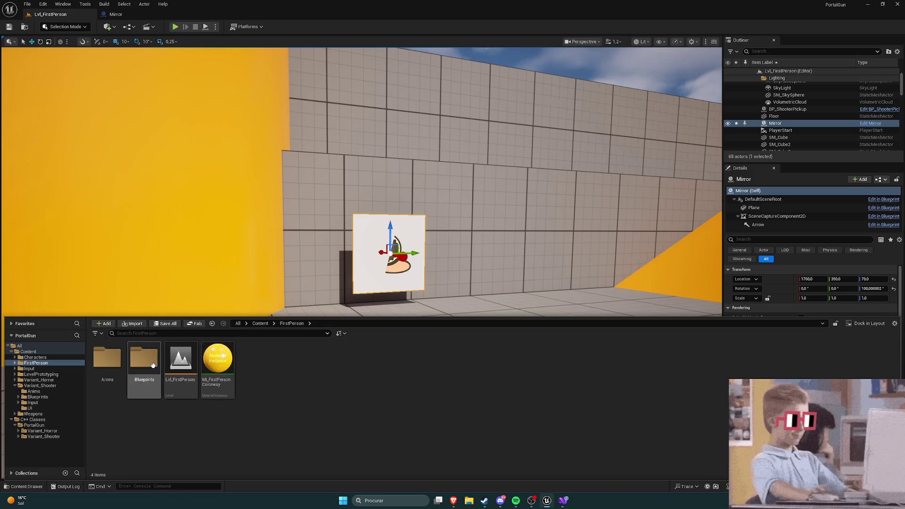
pyautogui.doubleClick(143, 368)
pyautogui.doubleClick(107, 360)
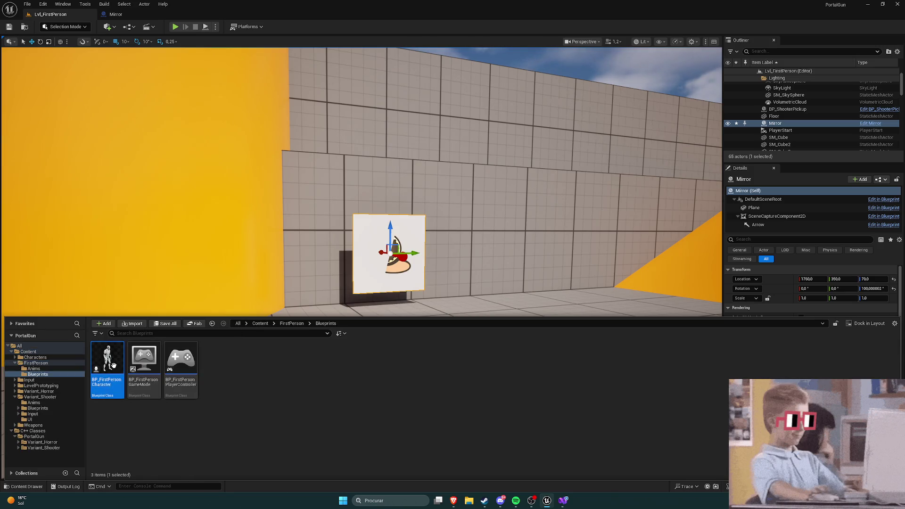
pyautogui.press('Home')
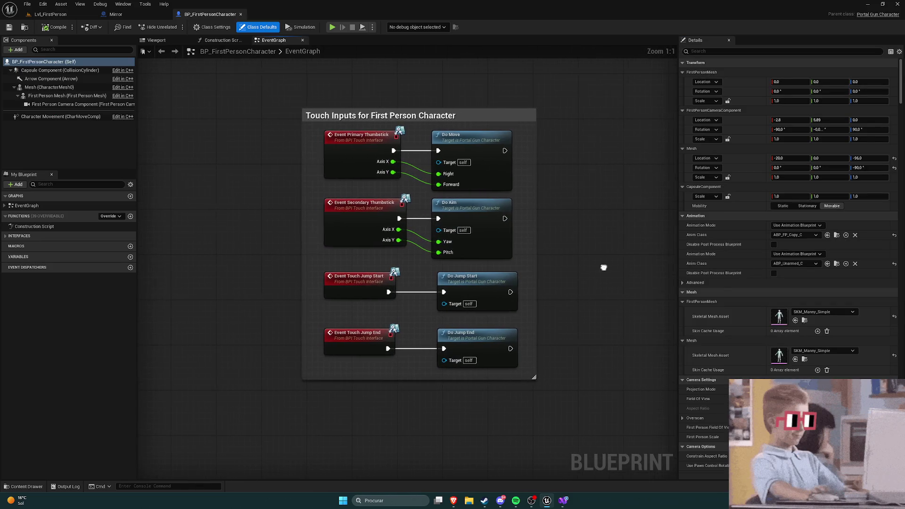
# Step: Inspect the Primary and Secondary Thumbstick events with their Do Move and Do Aim nodes
pyautogui.click(390, 138)
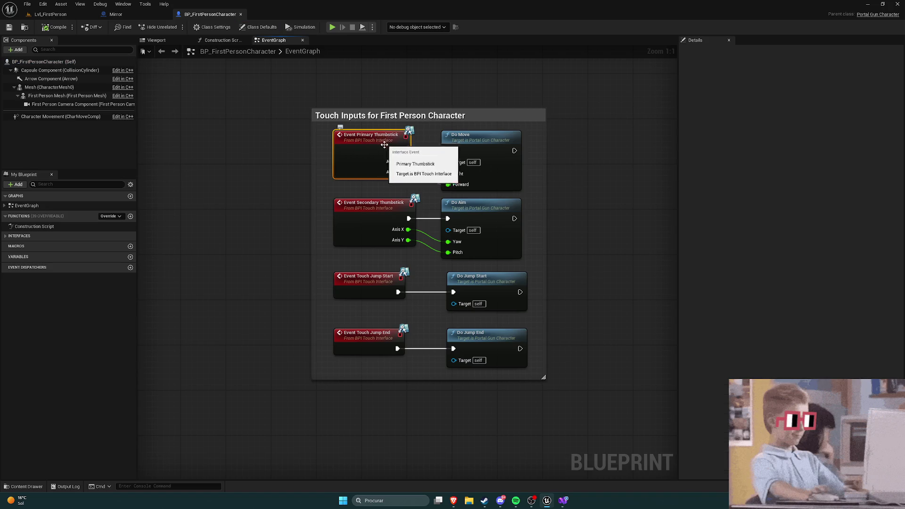
pyautogui.click(360, 115)
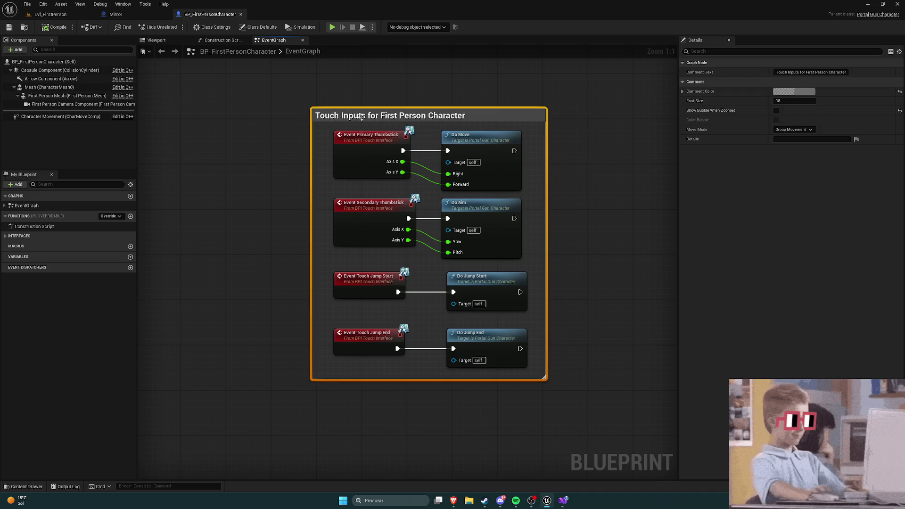
pyautogui.click(377, 147)
pyautogui.click(466, 136)
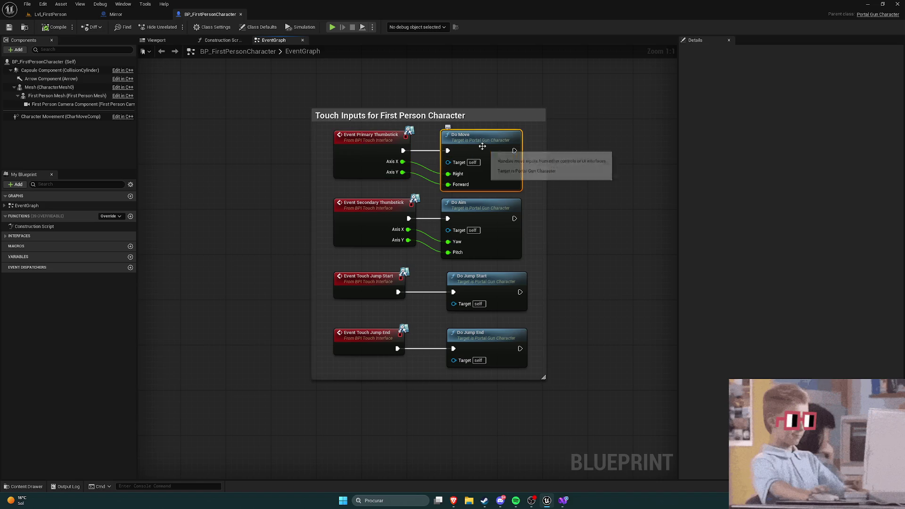
pyautogui.click(373, 208)
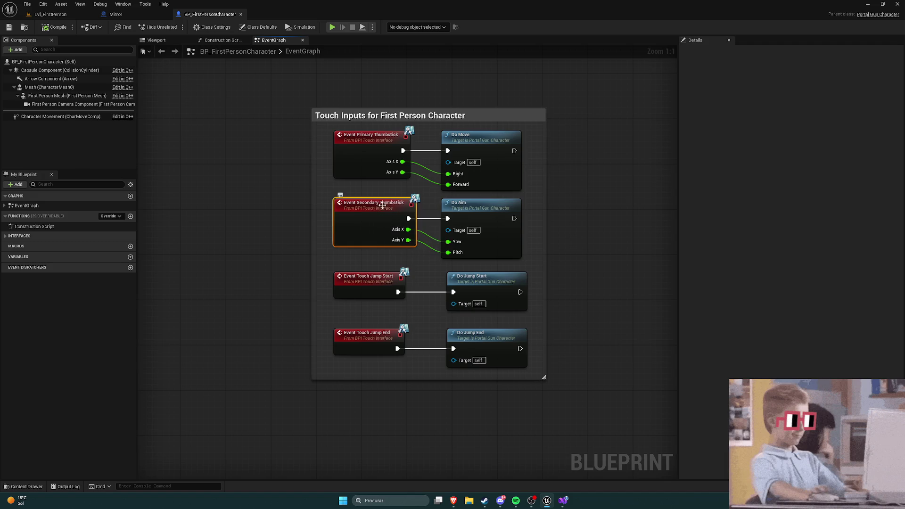
pyautogui.click(477, 206)
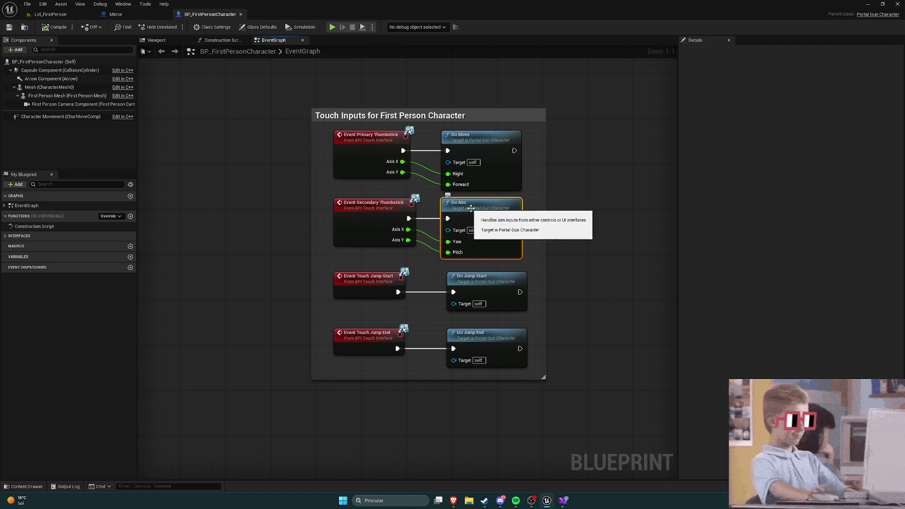
# Step: Inspect the Touch Jump Start/End events and their Do Jump Start/End nodes
pyautogui.click(374, 281)
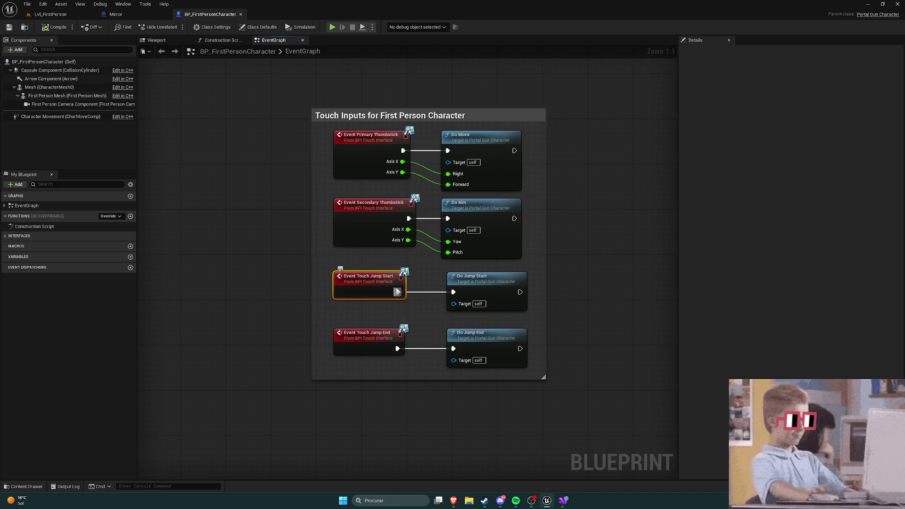
pyautogui.click(469, 284)
pyautogui.click(369, 333)
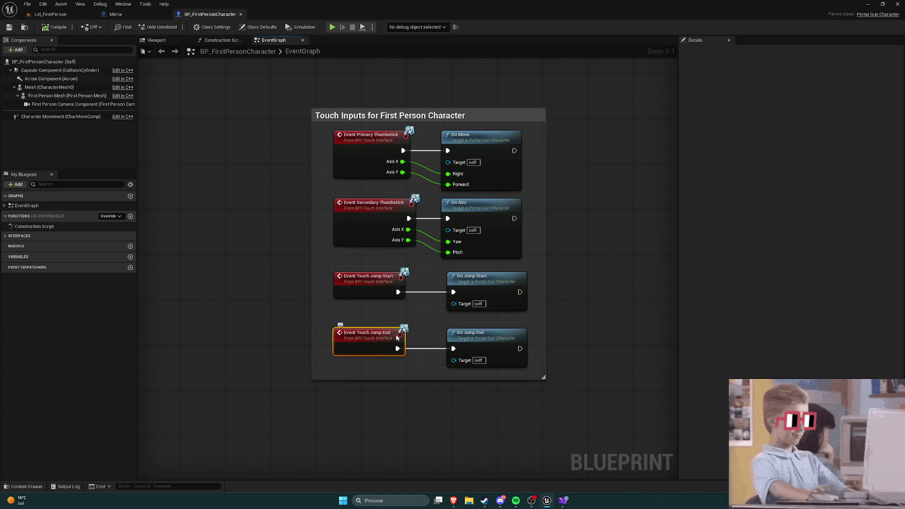
pyautogui.click(446, 322)
pyautogui.moveTo(445, 322); pyautogui.dragTo(413, 330)
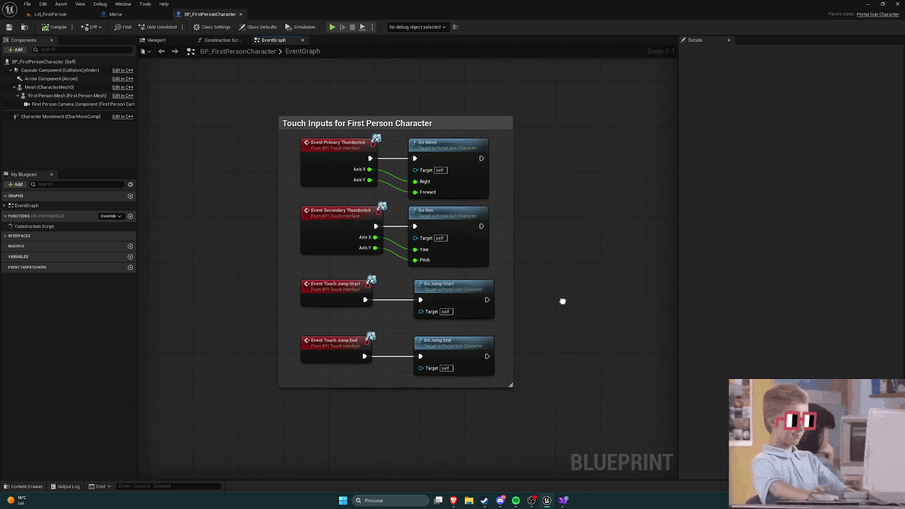
pyautogui.click(441, 343)
pyautogui.click(448, 287)
pyautogui.click(441, 343)
pyautogui.click(544, 300)
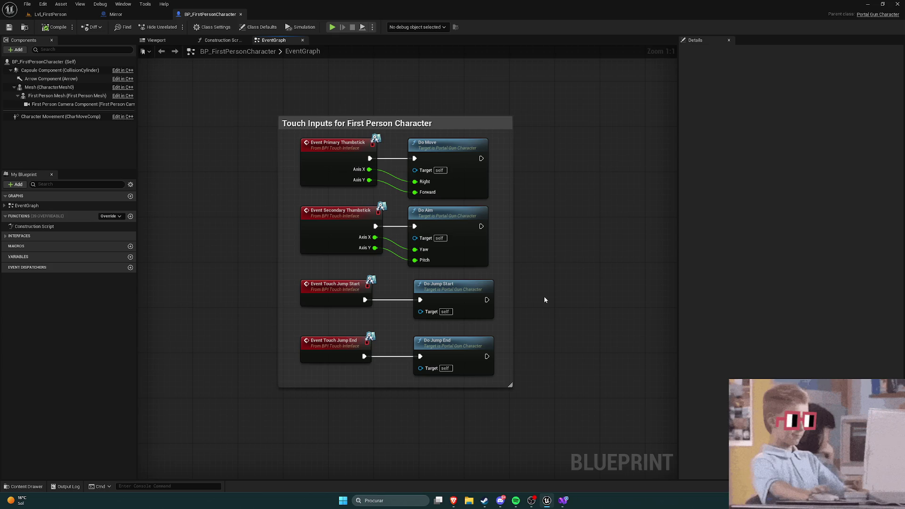
# Step: Zoom out over the graph, refit the Touch Inputs group, and return to Lvl_FirstPerson
pyautogui.scroll(-8, 544, 300)
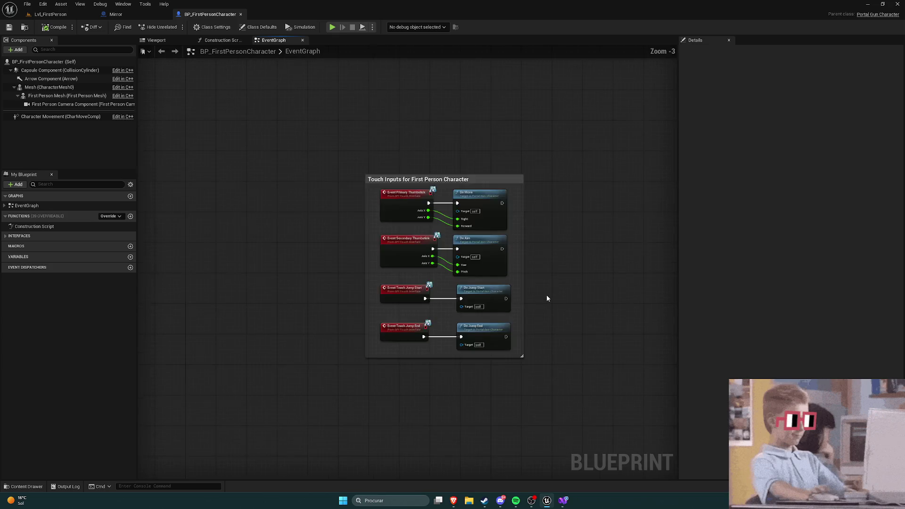
pyautogui.scroll(-4, 548, 295)
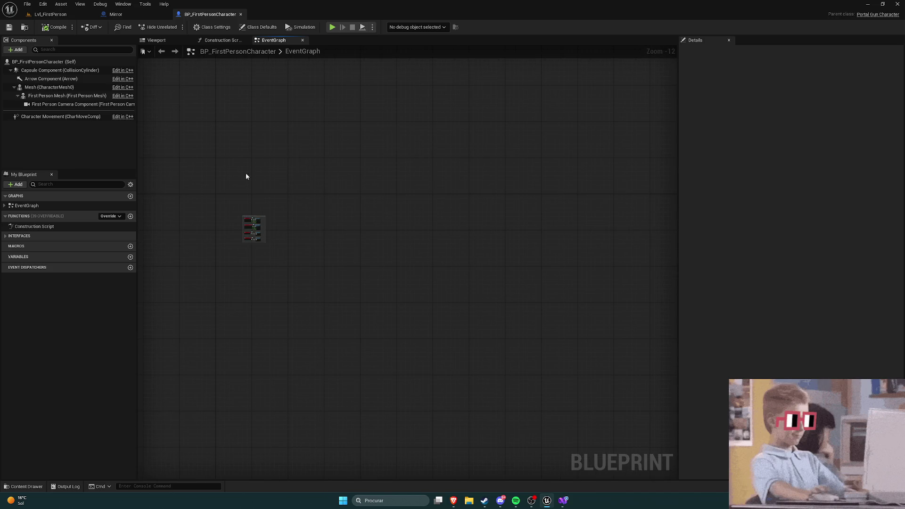
pyautogui.press('Home')
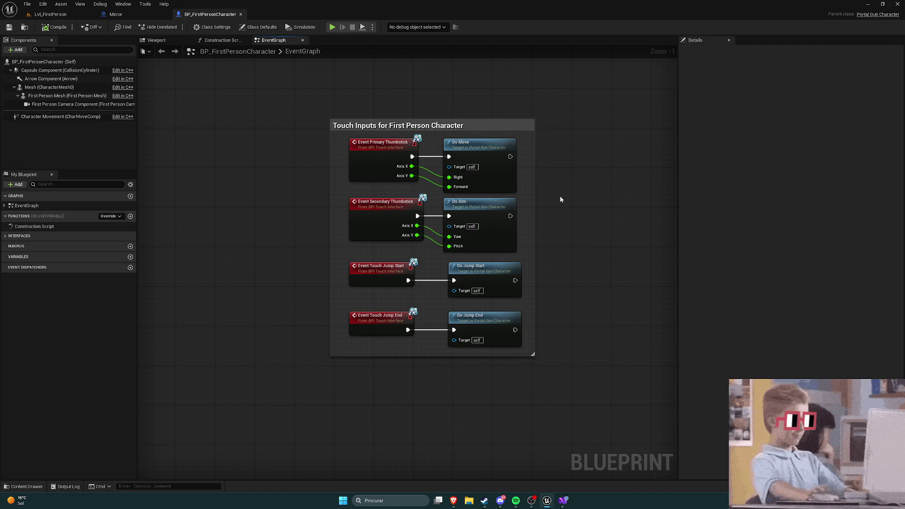
pyautogui.click(56, 14)
pyautogui.click(222, 16)
pyautogui.click(51, 14)
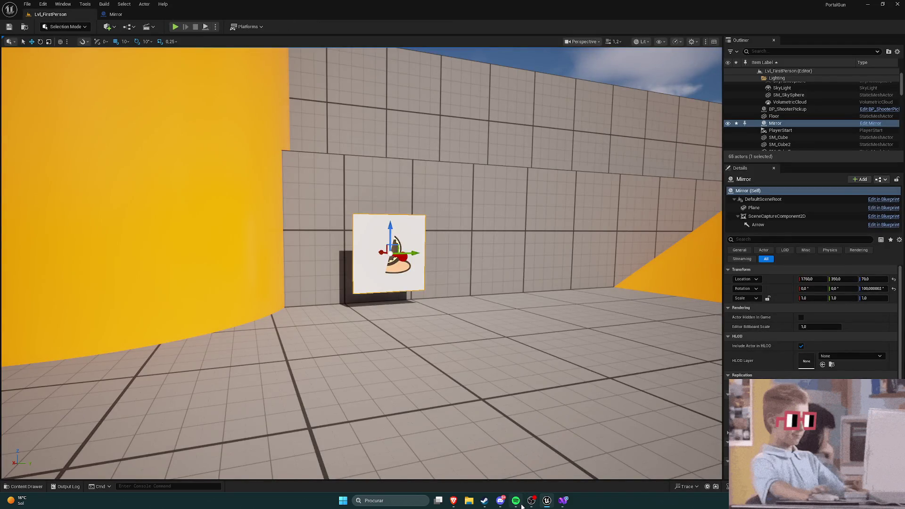
# Step: After a glance at Visual Studio, open PortalGunCharacter from C++ Classes > PortalGun in the Content Drawer
pyautogui.click(562, 500)
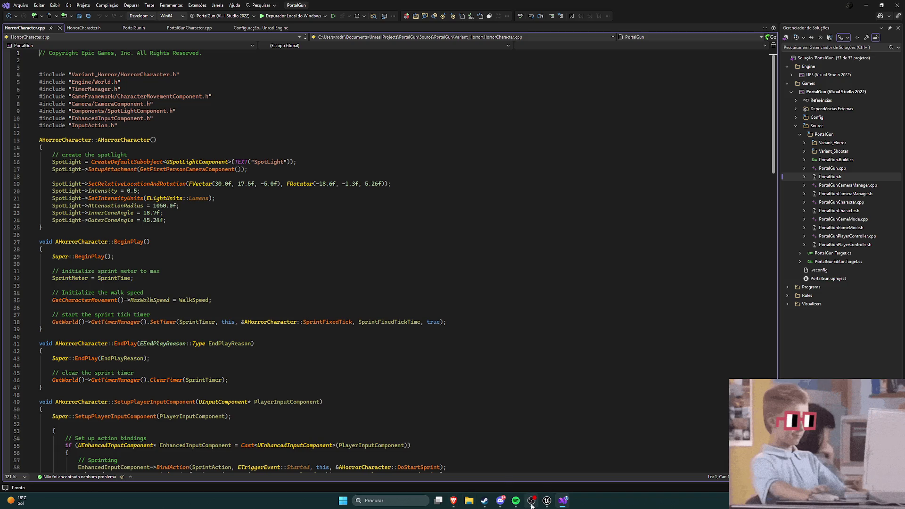
pyautogui.click(547, 501)
pyautogui.hotkey('ctrl', 'space')
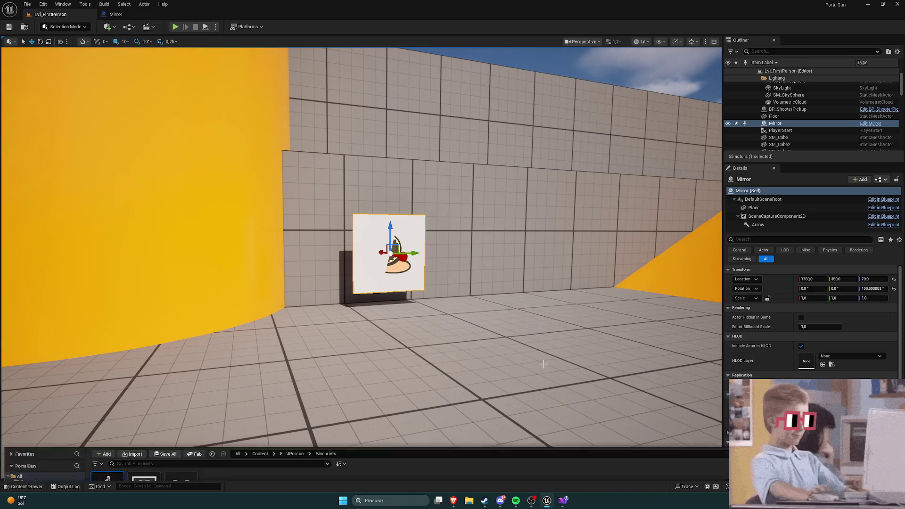
pyautogui.click(29, 435)
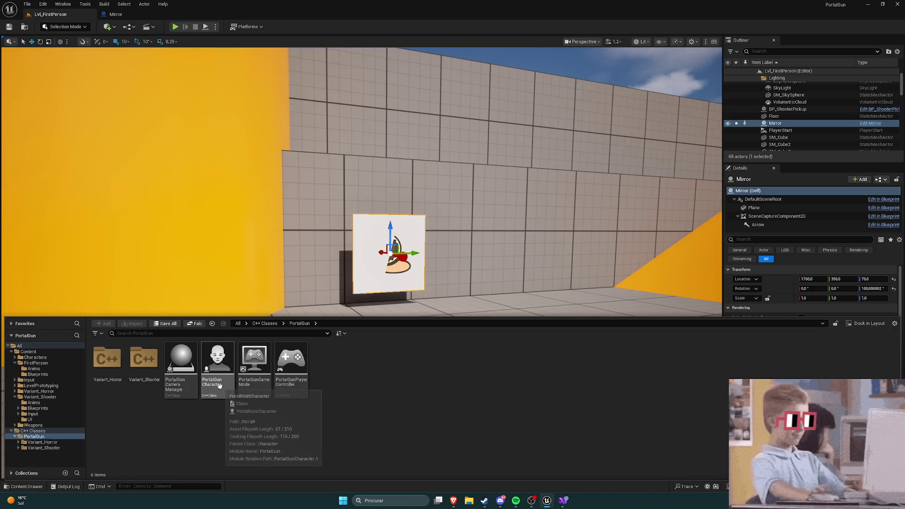
pyautogui.click(217, 377)
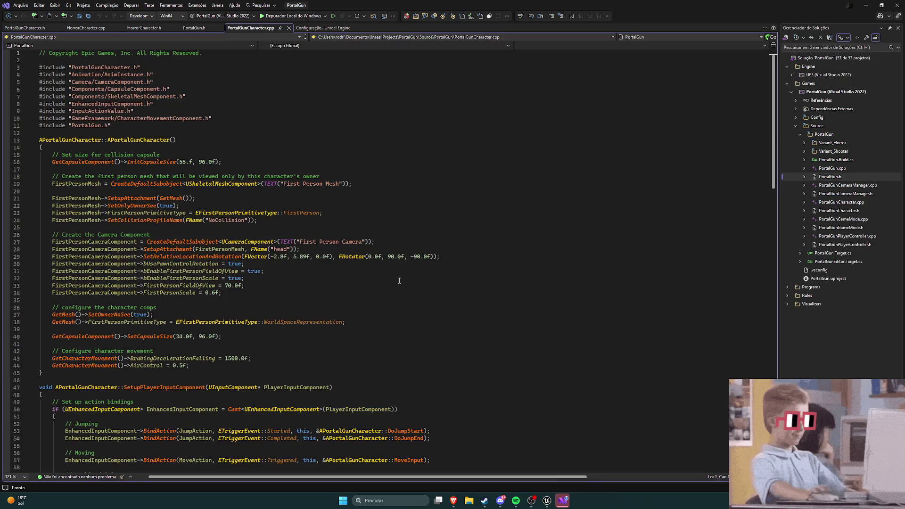
# Step: Read the jump and input bindings in PortalGunCharacter.cpp's SetupPlayerInputComponent
pyautogui.keyDown('ctrl'); pyautogui.scroll(-2, 391, 259); pyautogui.keyUp('ctrl')
pyautogui.scroll(-4, 381, 243)
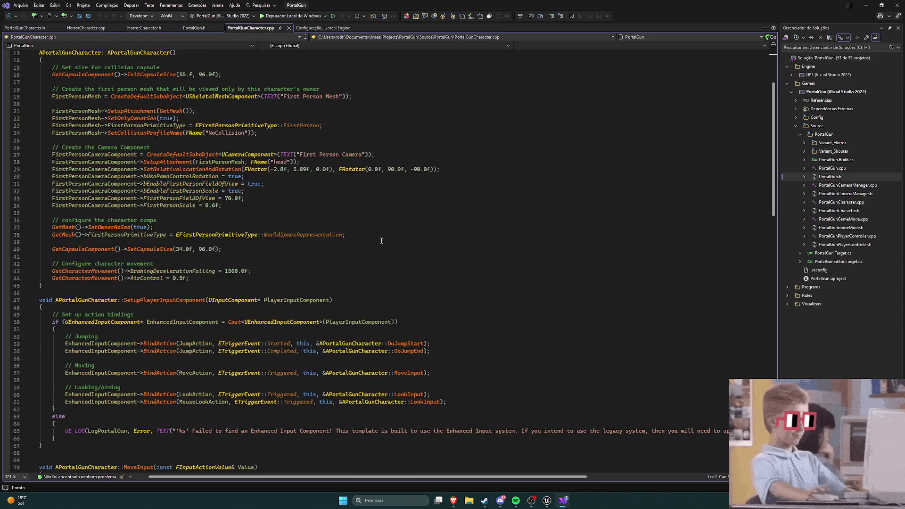
pyautogui.keyDown('ctrl'); pyautogui.scroll(-1, 377, 234); pyautogui.keyUp('ctrl')
pyautogui.scroll(-2, 282, 221)
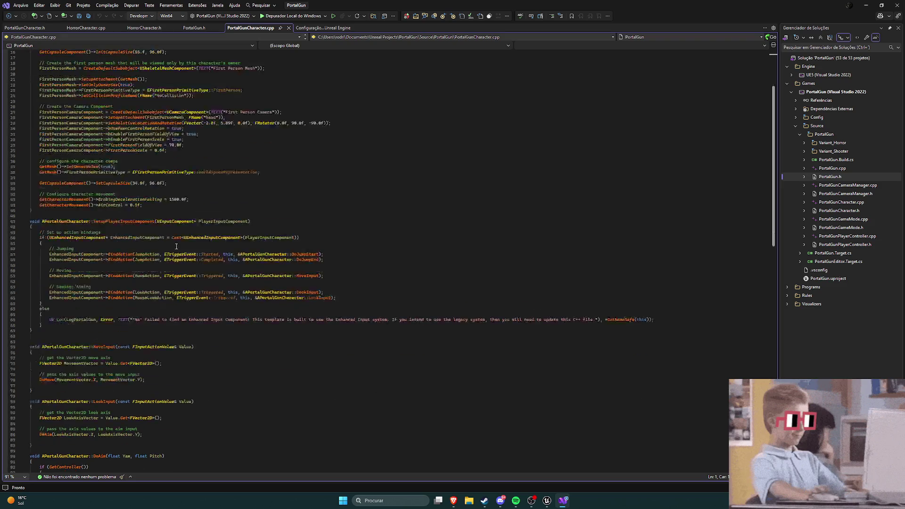
pyautogui.scroll(-1, 123, 216)
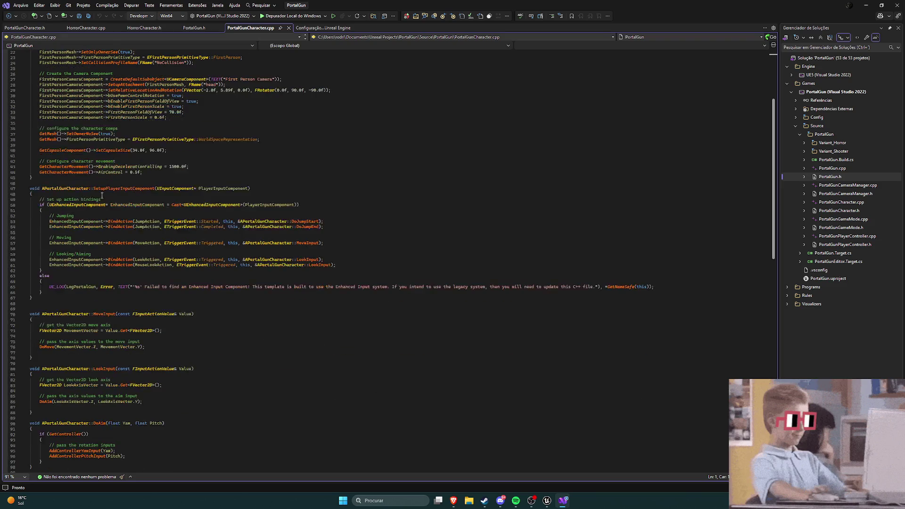
pyautogui.keyDown('ctrl'); pyautogui.scroll(3, 116, 198); pyautogui.keyUp('ctrl')
pyautogui.scroll(-1, 246, 204)
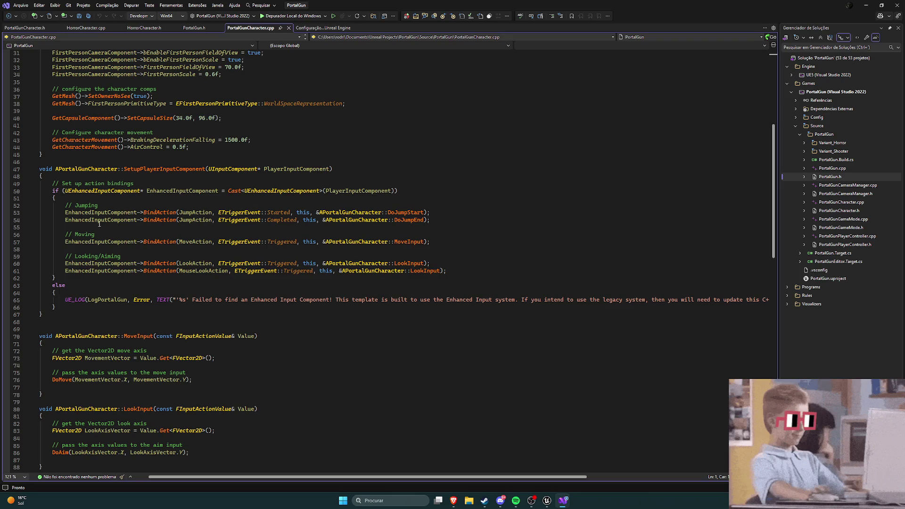
pyautogui.click(74, 219)
pyautogui.click(119, 278)
# Step: Scroll through the movement functions, then go back to the Unreal editor
pyautogui.scroll(-1, 119, 267)
pyautogui.scroll(-7, 118, 266)
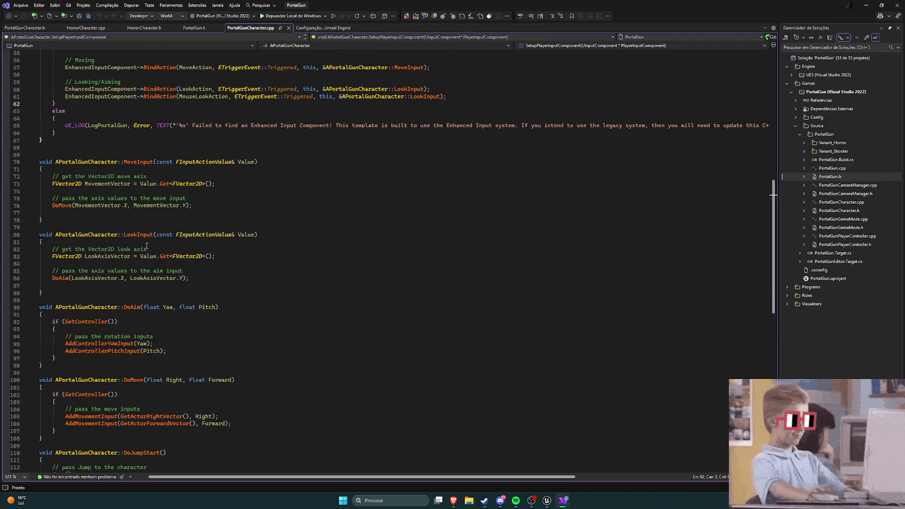
pyautogui.keyDown('ctrl'); pyautogui.scroll(-2, 344, 222); pyautogui.keyUp('ctrl')
pyautogui.scroll(15, 354, 243)
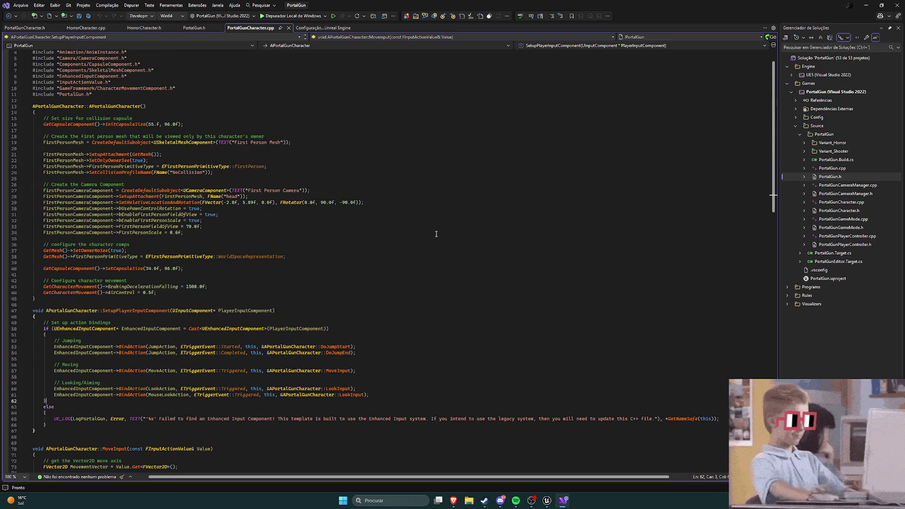
pyautogui.click(546, 501)
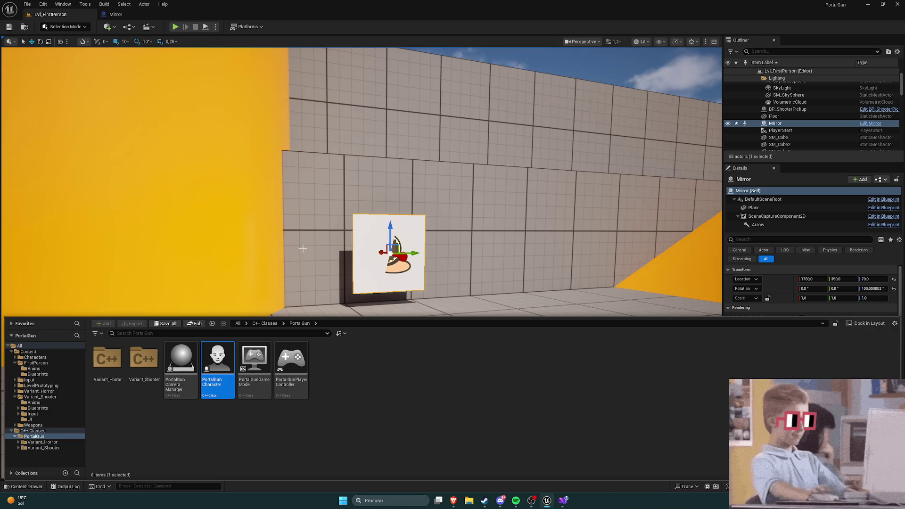
# Step: Reopen the Mirror blueprint and check SceneCaptureComponent2D's Scene Capture settings, finding Texture Target set to None
pyautogui.hotkey('alt', 'Left')
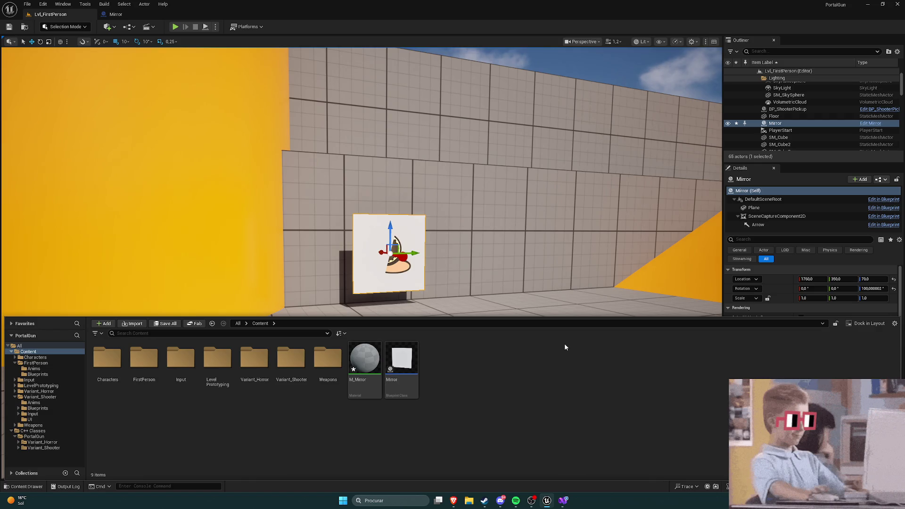
pyautogui.click(115, 14)
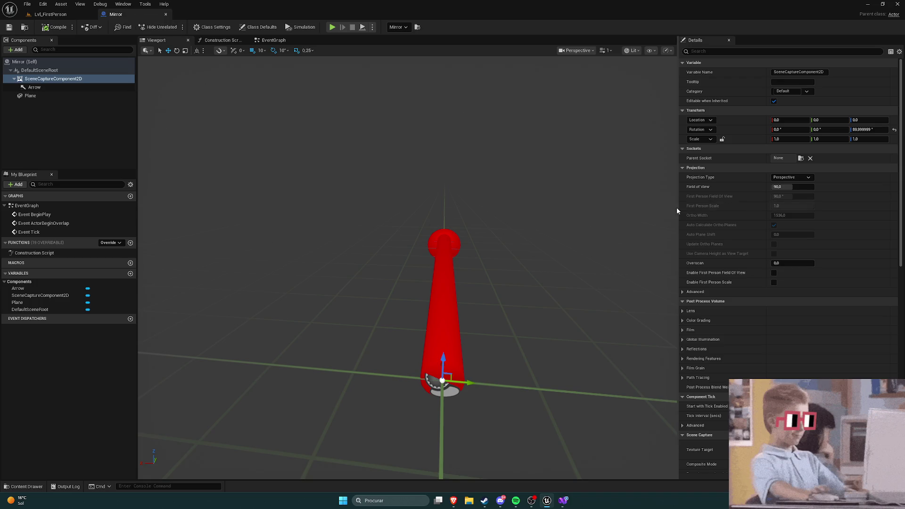
pyautogui.scroll(-5, 816, 234)
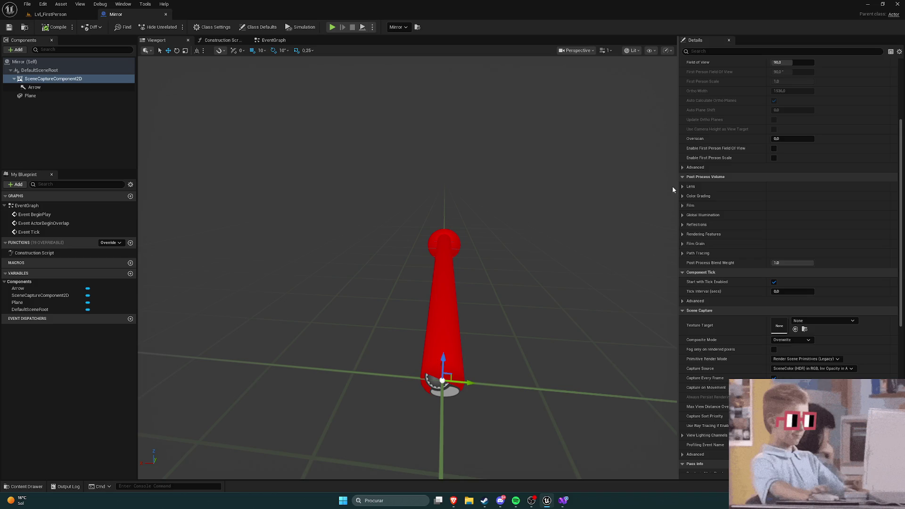
pyautogui.scroll(-2, 740, 254)
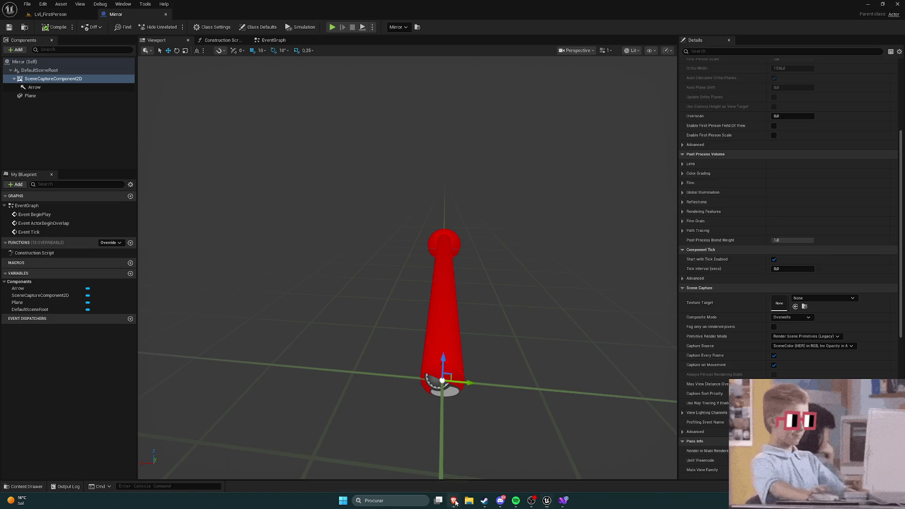
# Step: Bring the USceneCaptureComponent2D documentation back and scroll further through it
pyautogui.moveTo(453, 500)
pyautogui.click(539, 460)
pyautogui.scroll(-3, 366, 316)
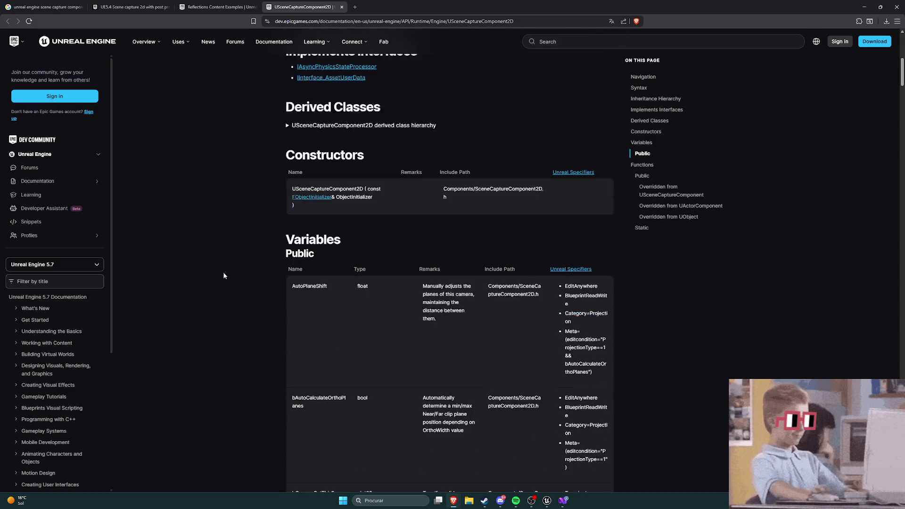
pyautogui.scroll(-3, 251, 276)
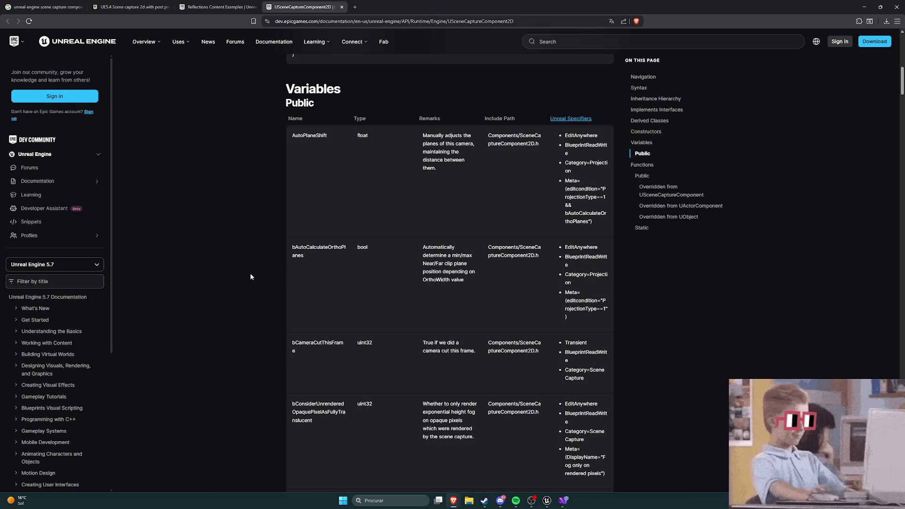
pyautogui.scroll(-3, 250, 277)
pyautogui.scroll(-3, 251, 278)
pyautogui.scroll(-8, 252, 279)
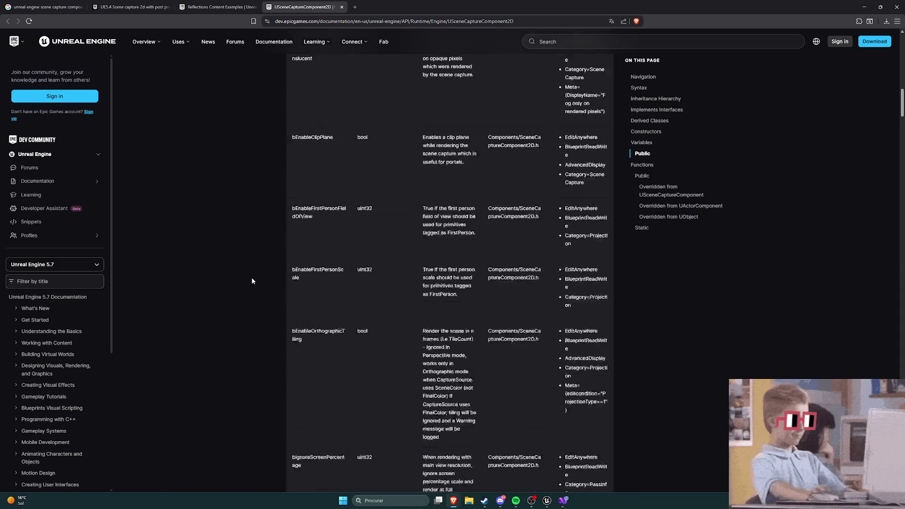
# Step: Open the 'Use Camera Views as Textures in Unreal Engine' video from the Google results and start it playing
pyautogui.click(37, 6)
pyautogui.scroll(10, 256, 196)
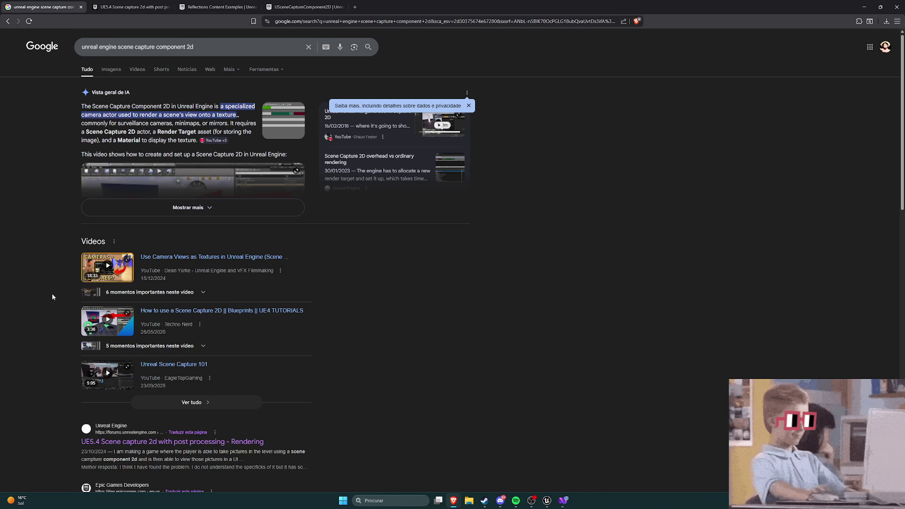
pyautogui.middleClick(184, 270)
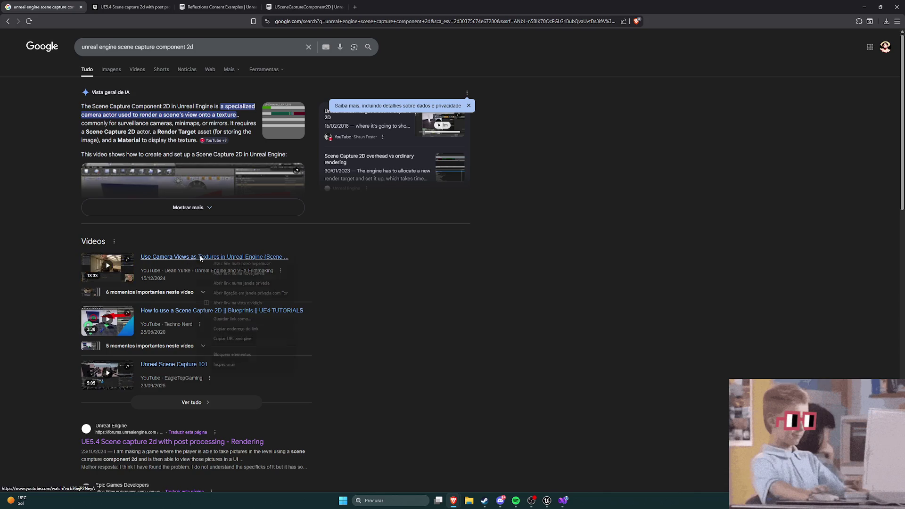
pyautogui.click(515, 501)
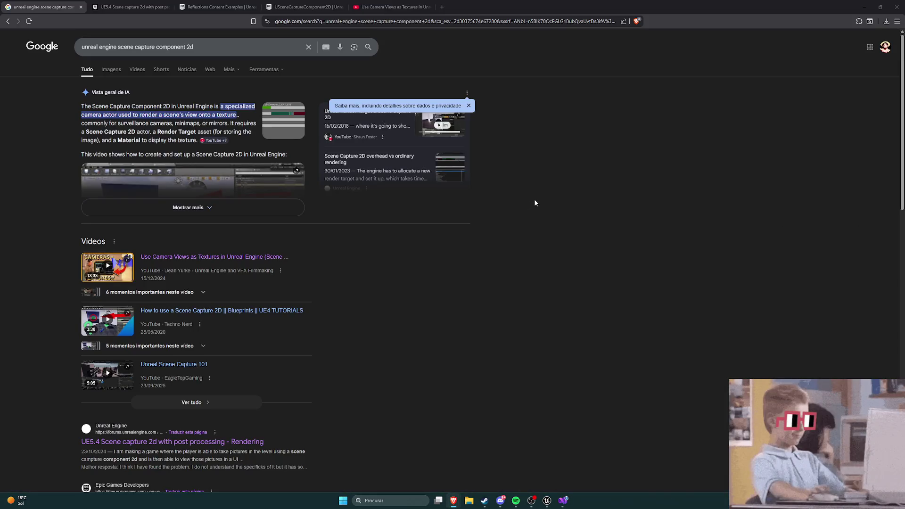
pyautogui.click(330, 7)
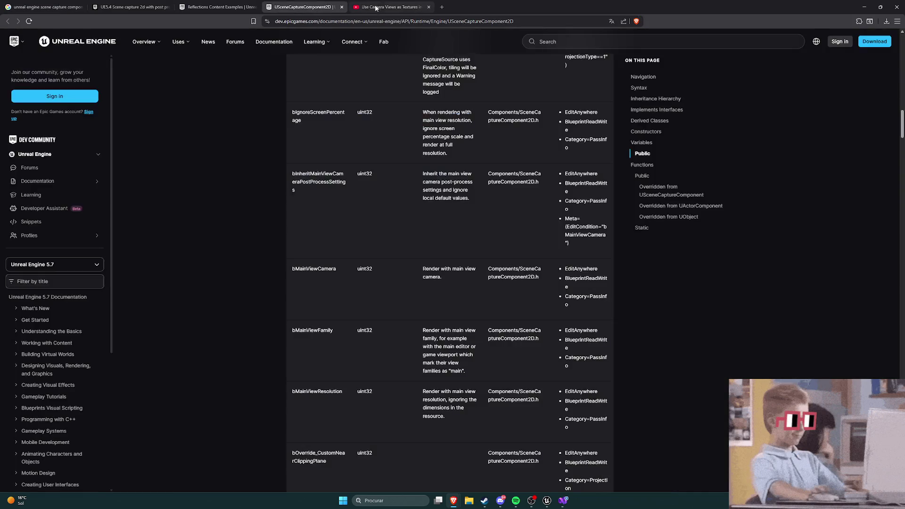
pyautogui.click(376, 9)
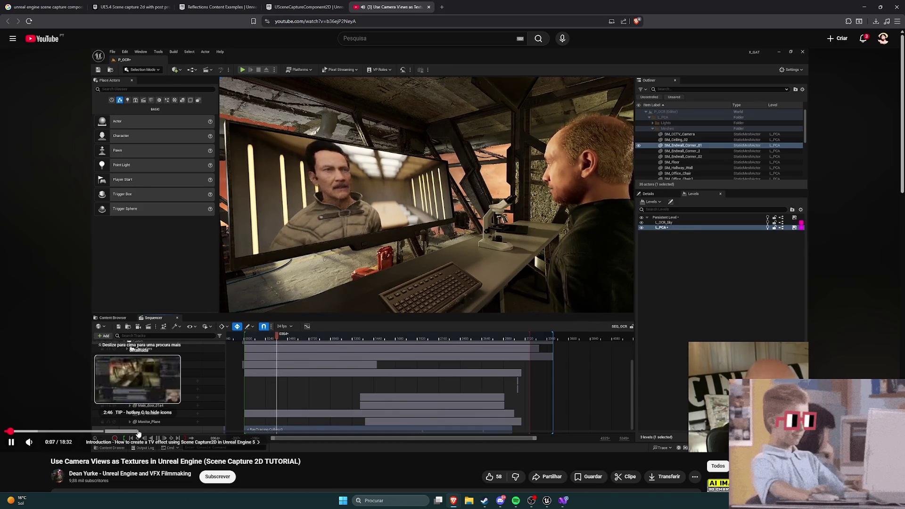
# Step: Skip the Scene Capture 2D tutorial ahead from 0:06 through 2:11 and 3:05 to about 4:29
pyautogui.click(109, 431)
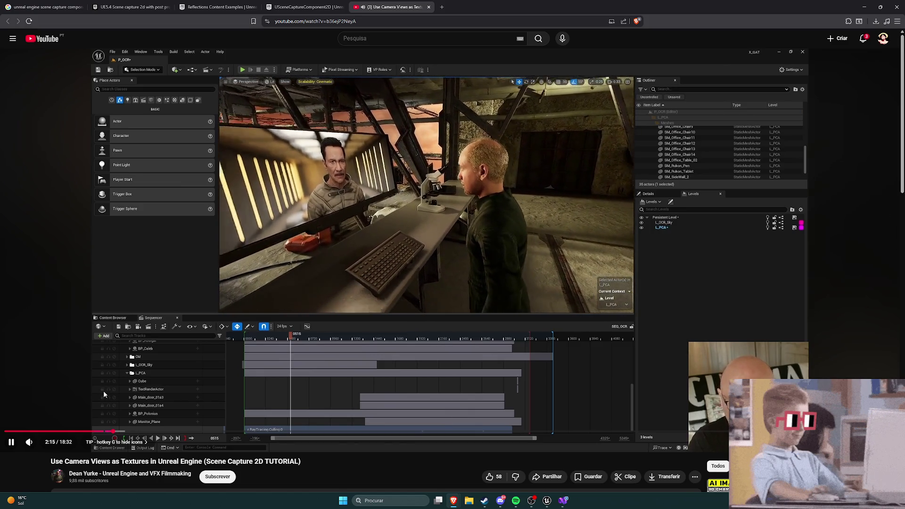
pyautogui.click(155, 431)
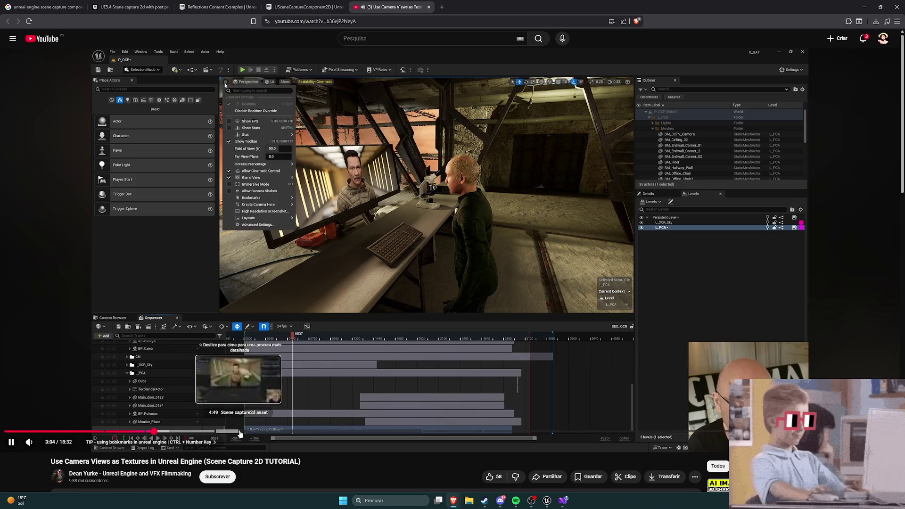
pyautogui.click(223, 431)
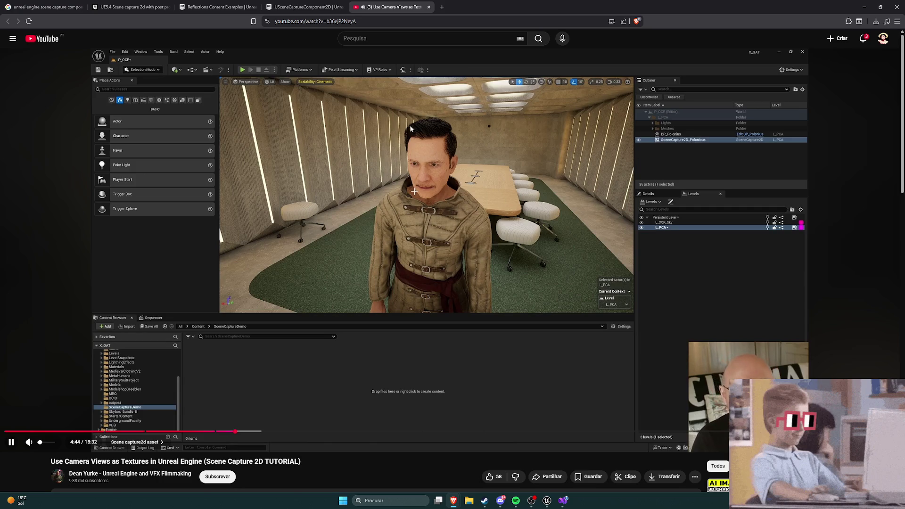
# Step: Orbit the Mirror blueprint viewport to inspect the capture plane, then return to the tutorial video
pyautogui.click(547, 500)
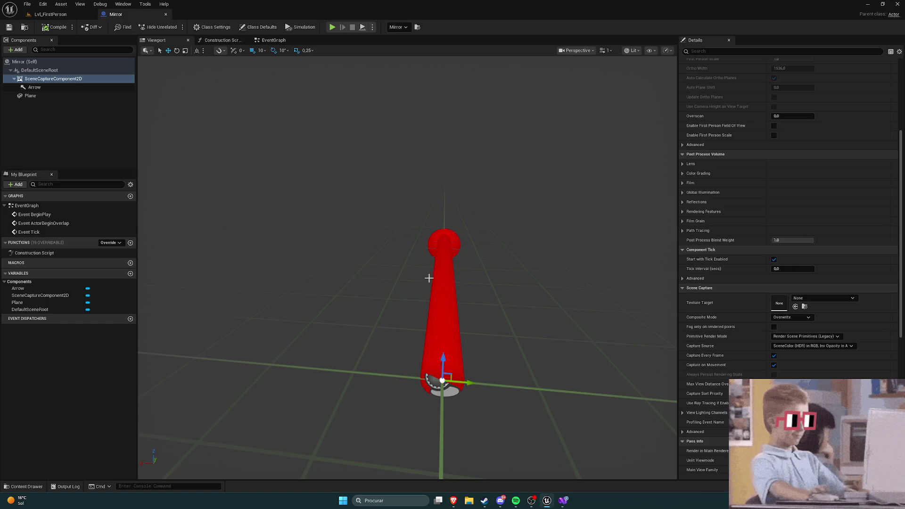
pyautogui.moveTo(555, 273)
pyautogui.mouseDown()
pyautogui.moveTo(499, 254)
pyautogui.moveTo(555, 273)
pyautogui.moveTo(404, 279)
pyautogui.mouseUp()
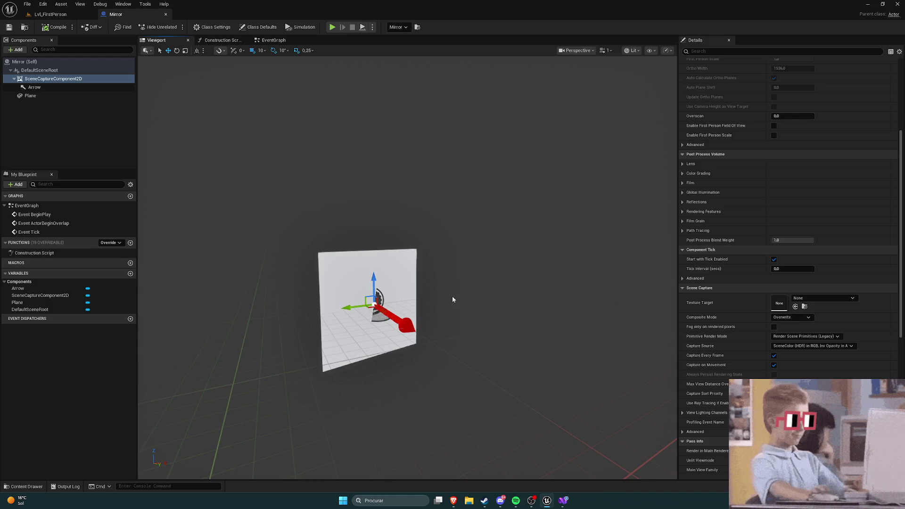
pyautogui.moveTo(454, 500)
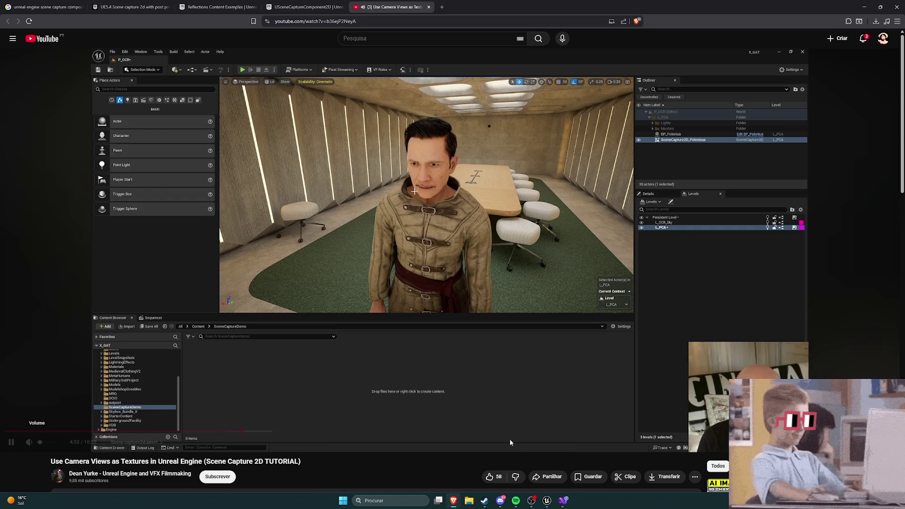
pyautogui.click(510, 439)
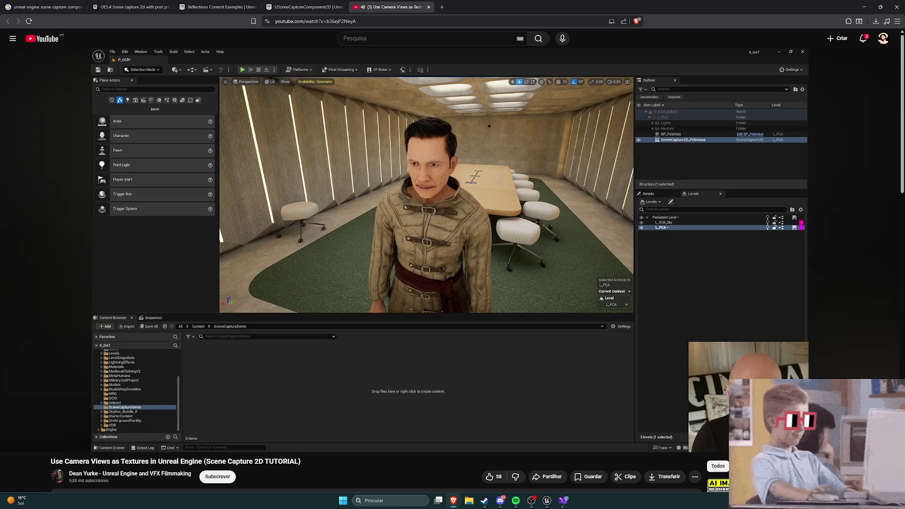
# Step: Skip the tutorial from 5:18 to about 5:49, pause it, and switch back to Unreal
pyautogui.moveTo(173, 404)
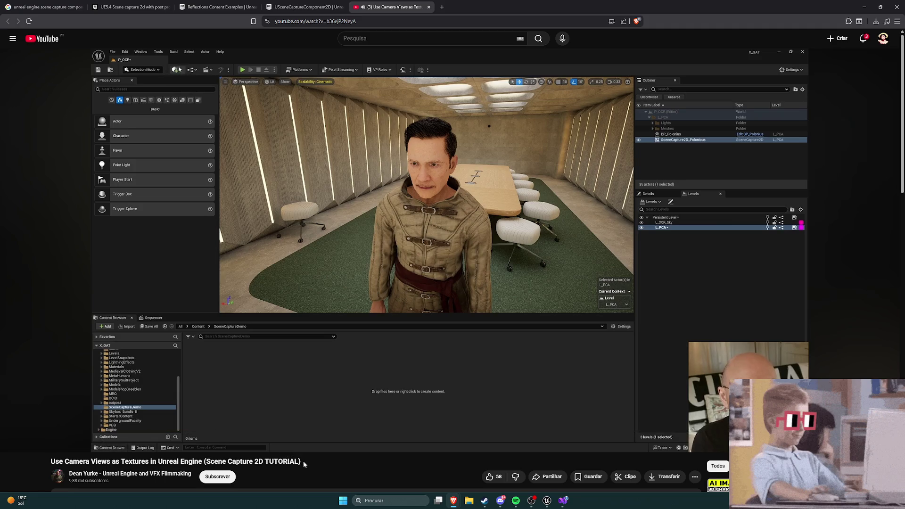
pyautogui.moveTo(269, 434)
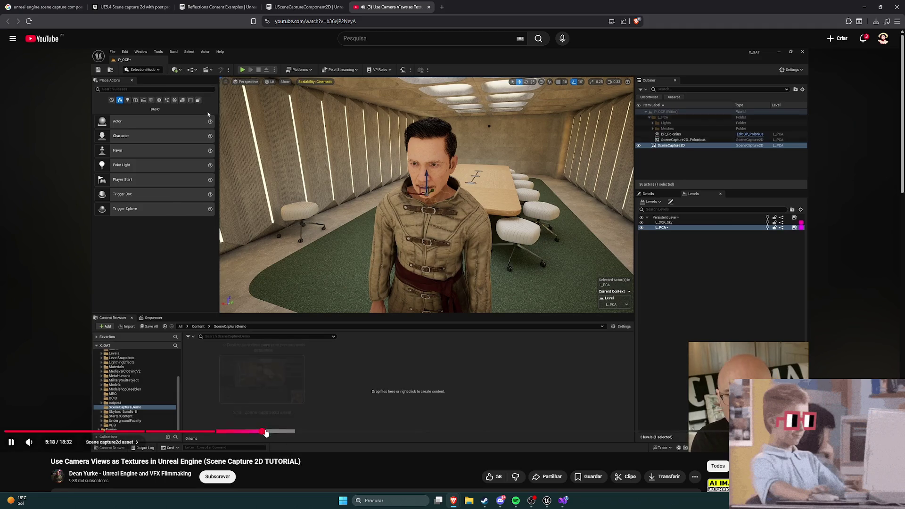
pyautogui.click(286, 431)
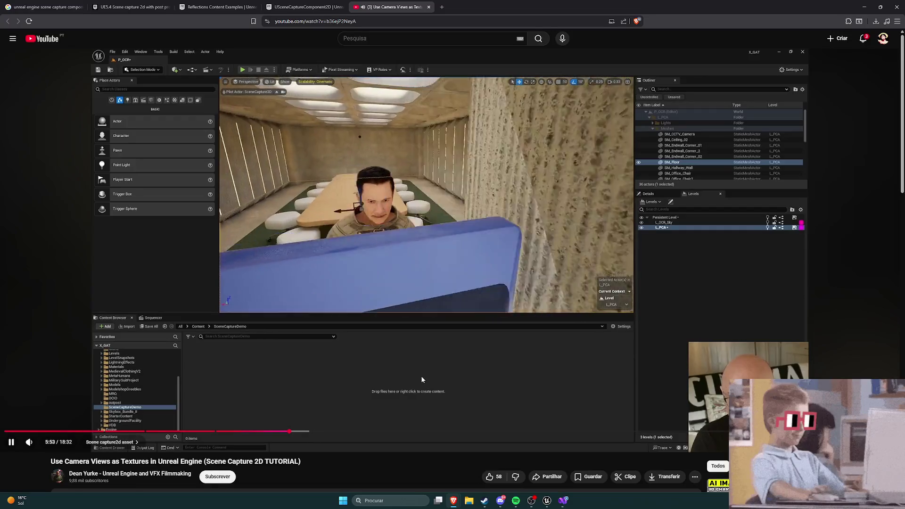
pyautogui.click(421, 379)
pyautogui.hotkey('alt', 'Tab')
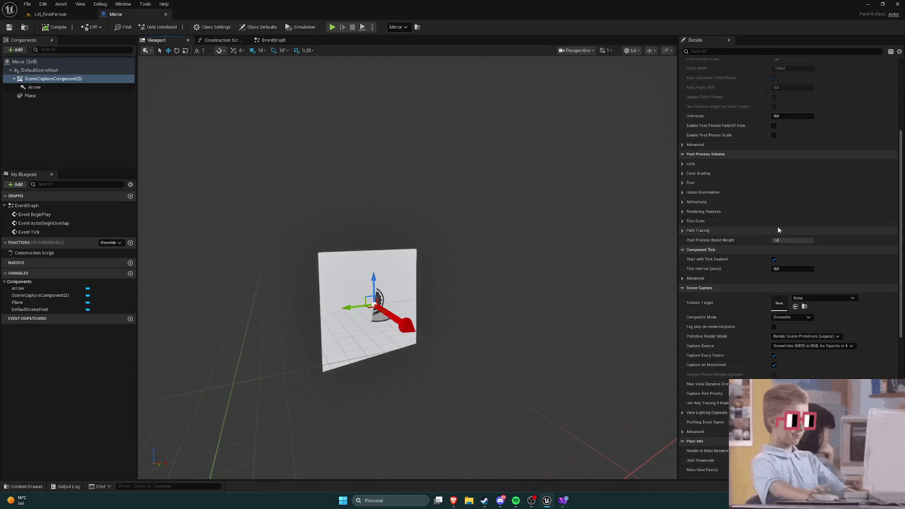
# Step: Scroll the scene capture's Details through the Projection and Scene Capture settings, then bring the tutorial back
pyautogui.scroll(-6, 753, 237)
pyautogui.scroll(6, 753, 234)
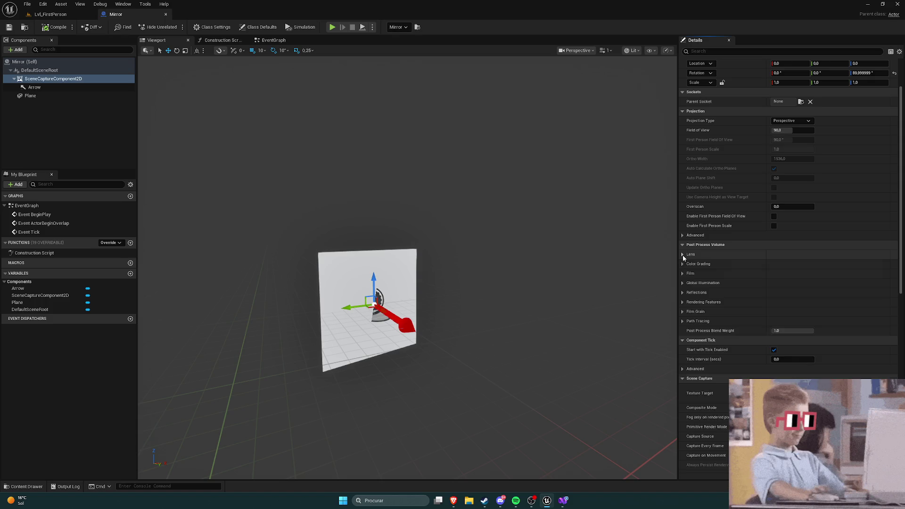
pyautogui.scroll(2, 680, 280)
pyautogui.moveTo(626, 325); pyautogui.dragTo(595, 346)
pyautogui.scroll(-6, 596, 347)
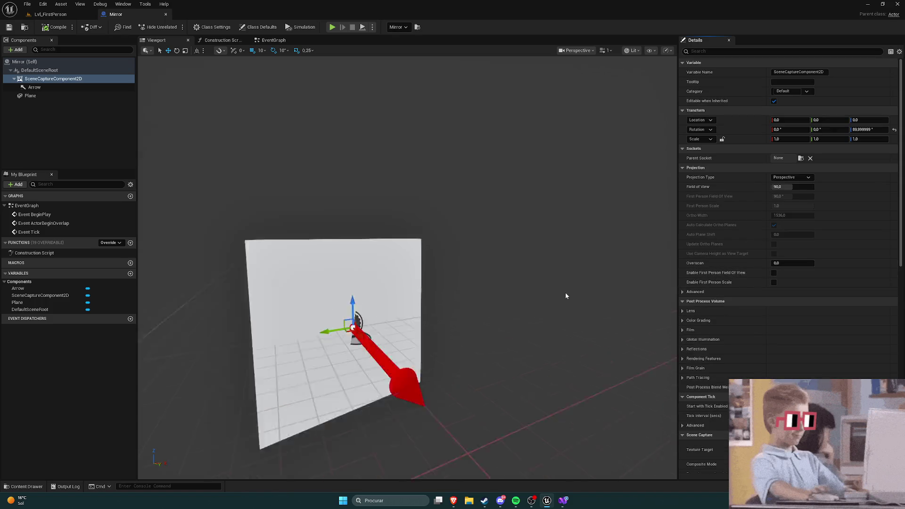
pyautogui.moveTo(455, 495)
pyautogui.click(459, 469)
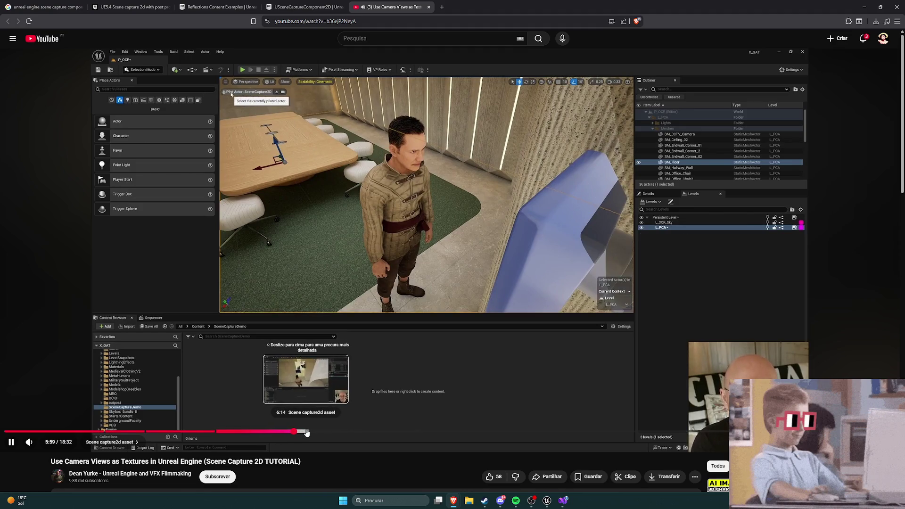
# Step: Skip the tutorial to 6:14, let it play to about 6:25, then switch to the Mirror blueprint
pyautogui.click(306, 431)
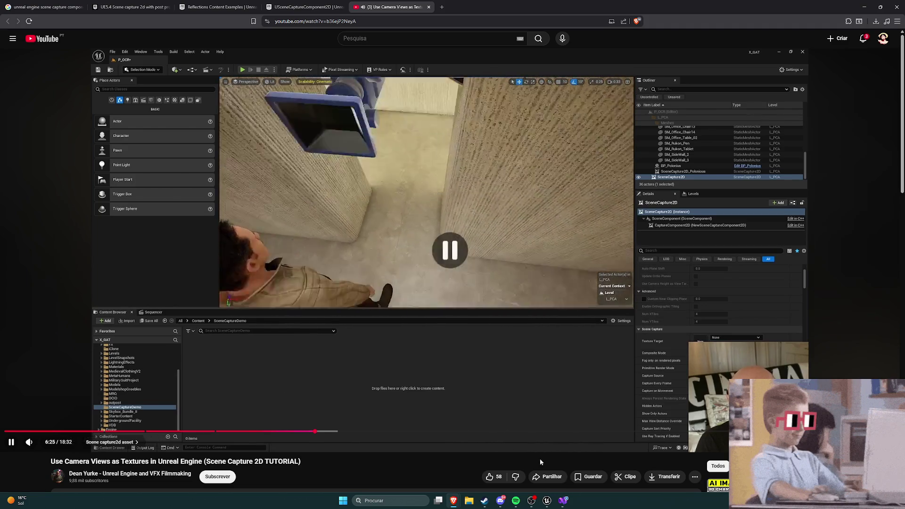
pyautogui.click(546, 500)
# Step: Confirm the scene capture's Texture Target dropdown still shows None, then resume the tutorial
pyautogui.scroll(-2, 753, 351)
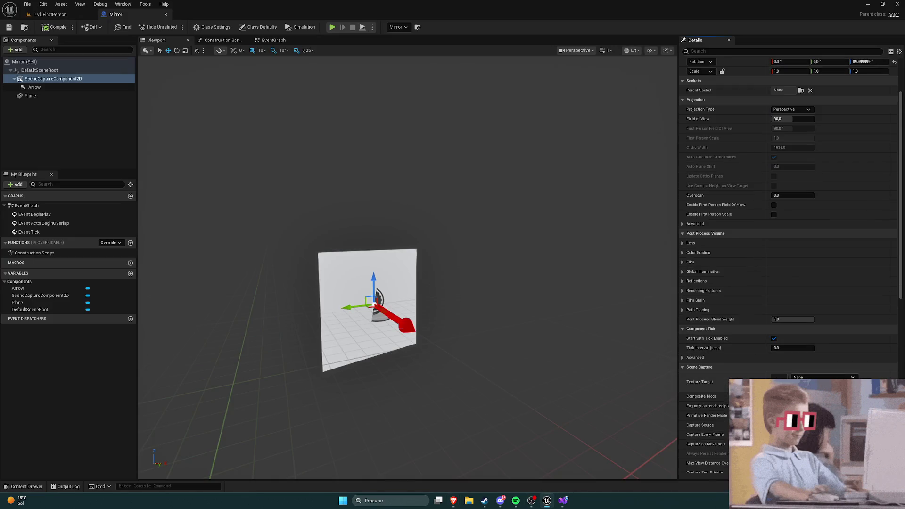
pyautogui.click(823, 377)
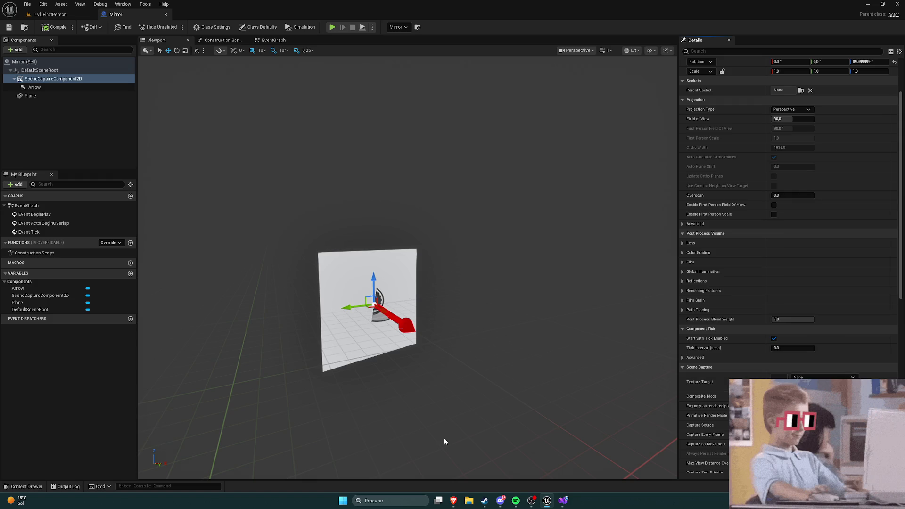
pyautogui.moveTo(452, 500)
pyautogui.click(376, 466)
pyautogui.click(504, 355)
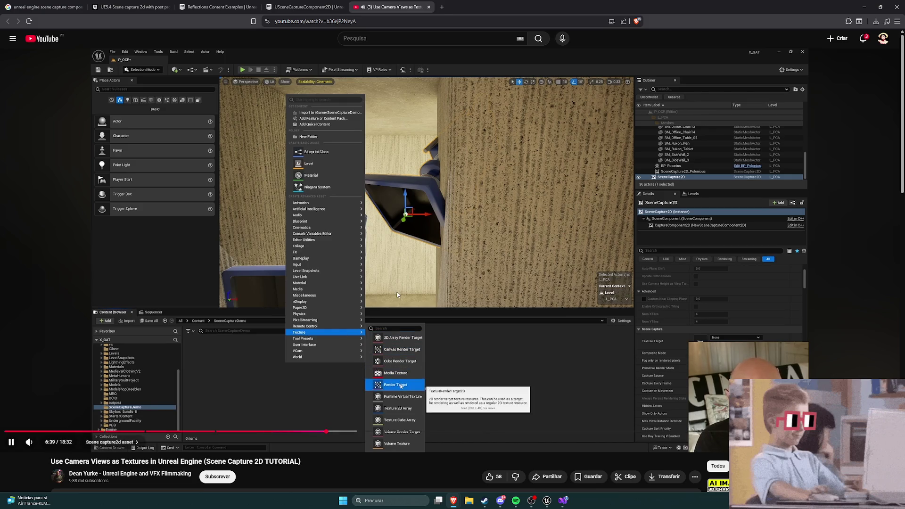
# Step: Jump the tutorial forward to 7:18, back ten seconds, pause it, and return to Unreal
pyautogui.press('l')
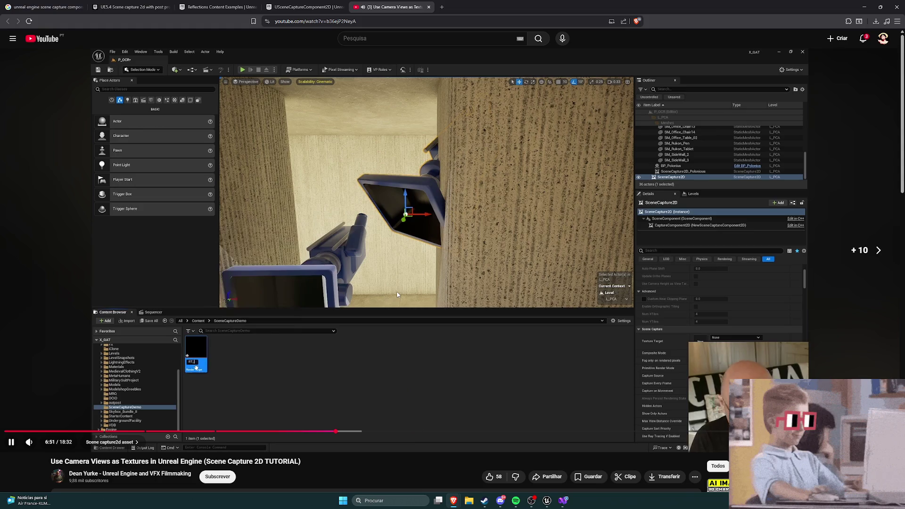
pyautogui.press('Right')
pyautogui.press('Right')
pyautogui.press('Right')
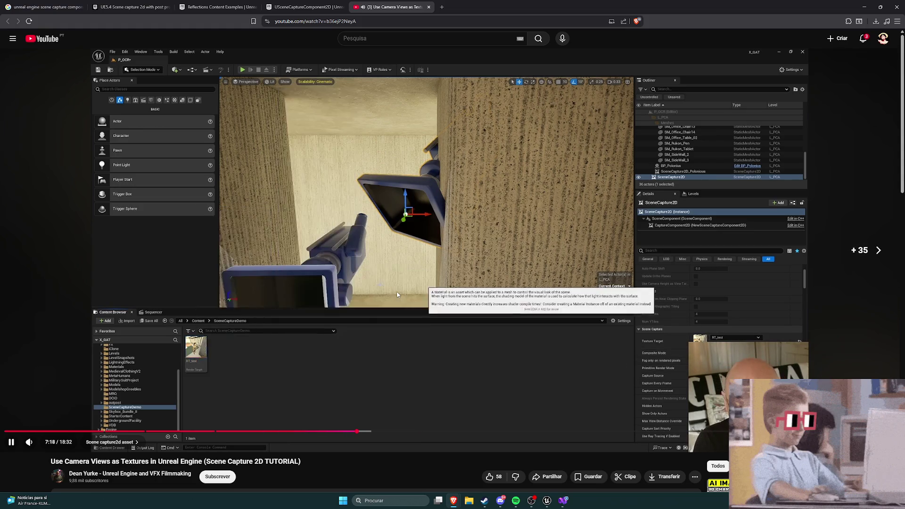
pyautogui.press('j')
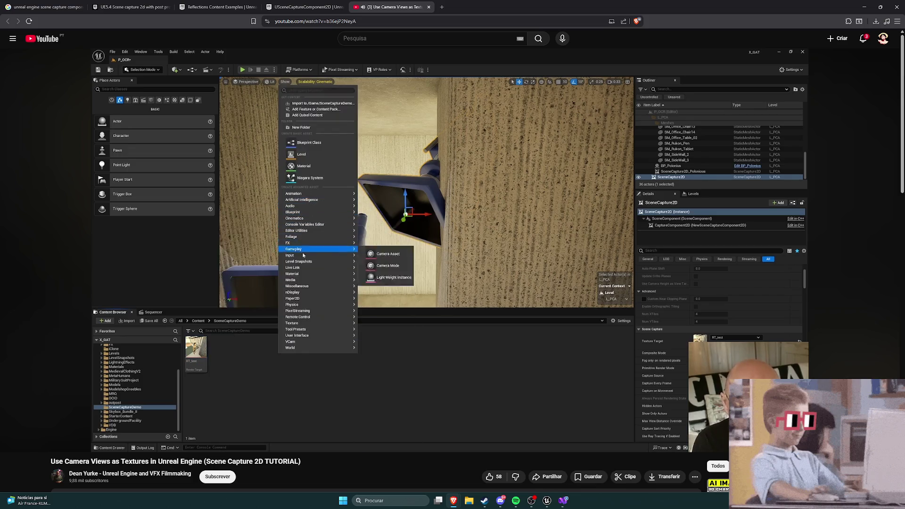
pyautogui.press('k')
pyautogui.hotkey('alt', 'Tab')
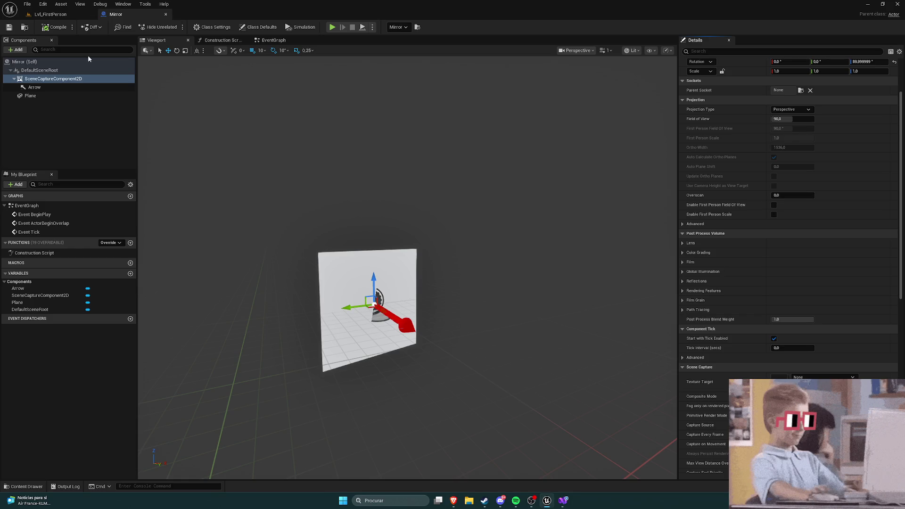
# Step: Create a Render Target asset named RT_Mirror in Content, then list the Mirror capture's Texture Target choices
pyautogui.click(50, 14)
pyautogui.hotkey('ctrl', 'space')
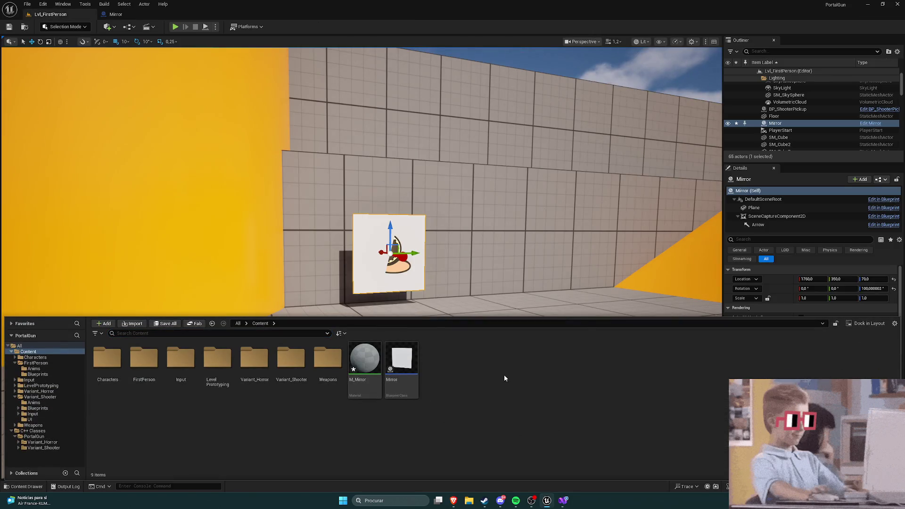
pyautogui.rightClick(505, 375)
pyautogui.moveTo(523, 321)
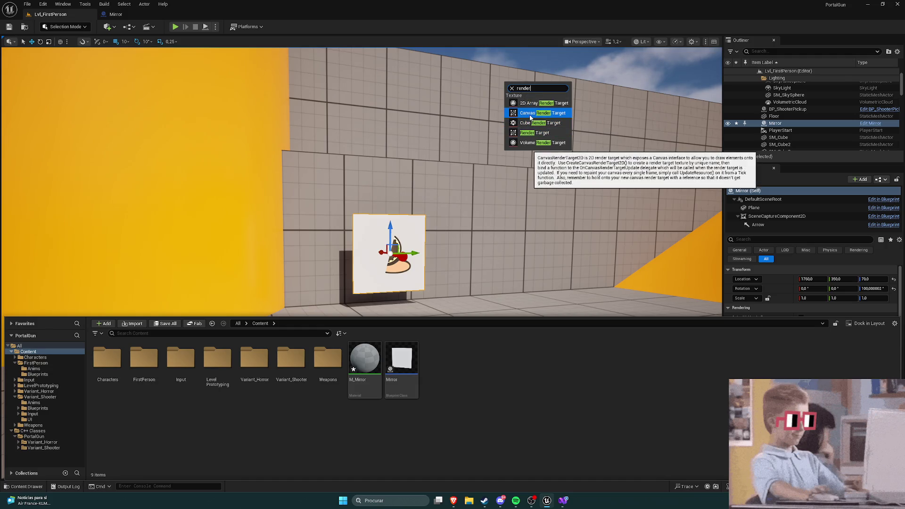
pyautogui.click(530, 133)
pyautogui.write('RT_Mirror')
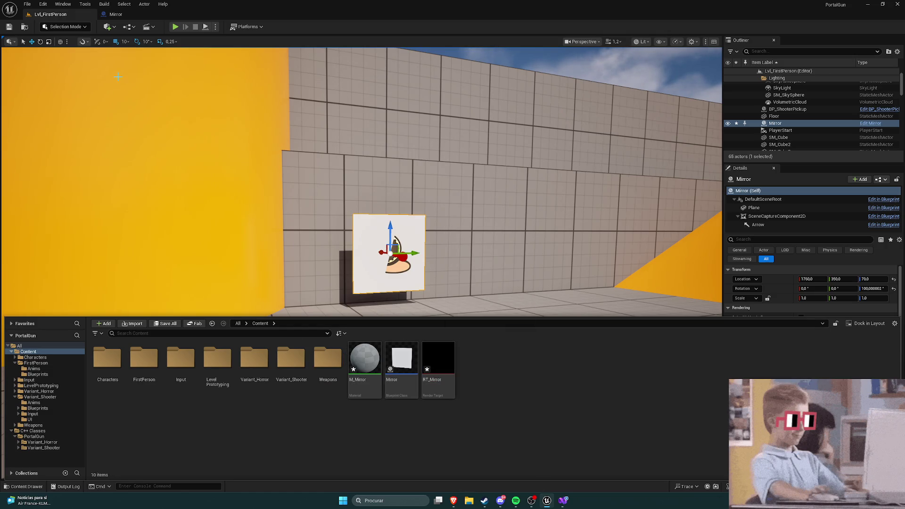
pyautogui.click(115, 14)
pyautogui.click(822, 377)
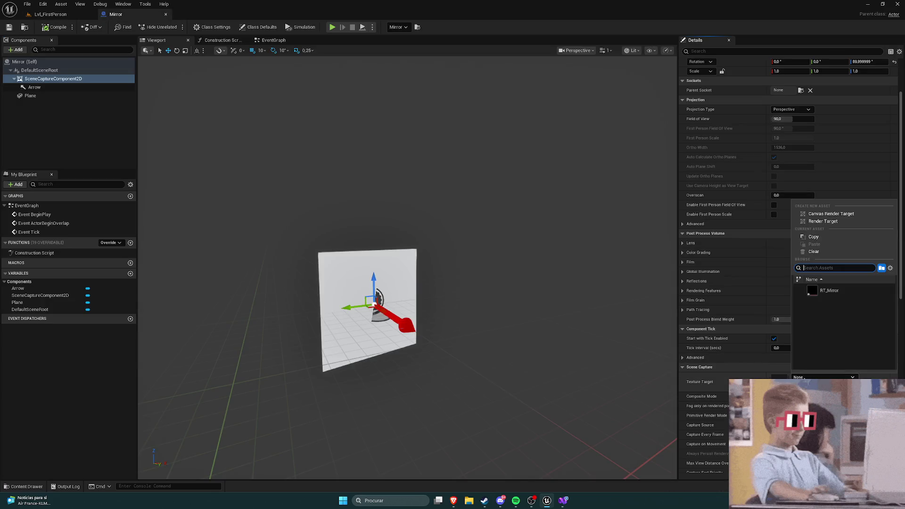
# Step: Set the SceneCaptureComponent2D Texture Target to RT_Mirror and compile the Mirror blueprint
pyautogui.click(830, 291)
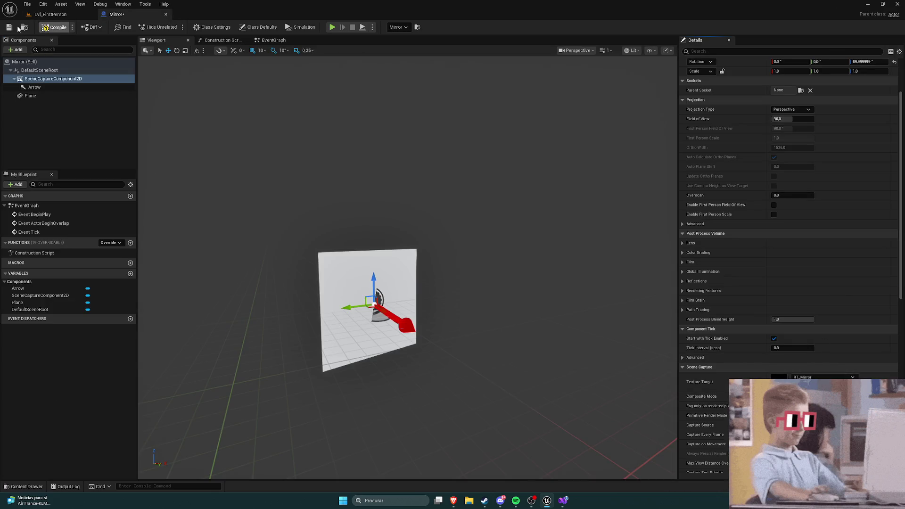
pyautogui.click(9, 27)
pyautogui.click(50, 14)
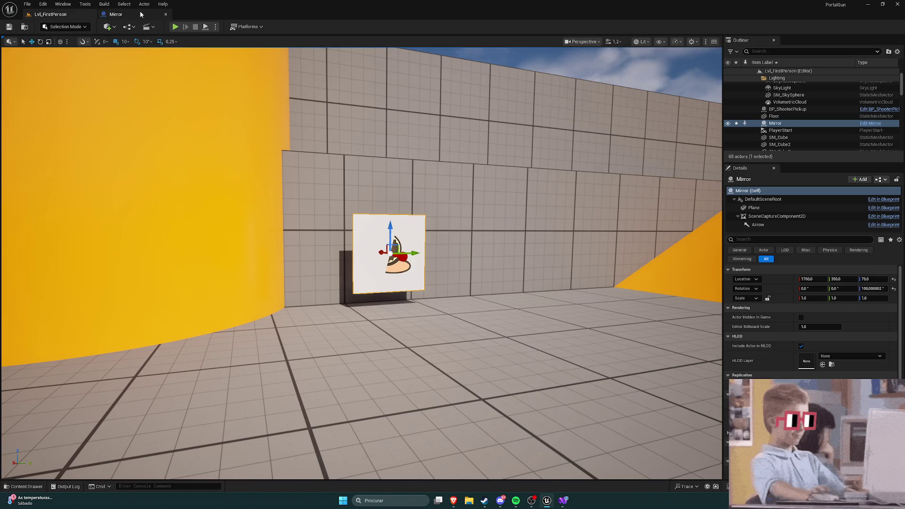
pyautogui.click(140, 14)
# Step: Give the Plane component's Element 0 the M_Mirror material, compile, and return to Lvl_FirstPerson
pyautogui.click(60, 112)
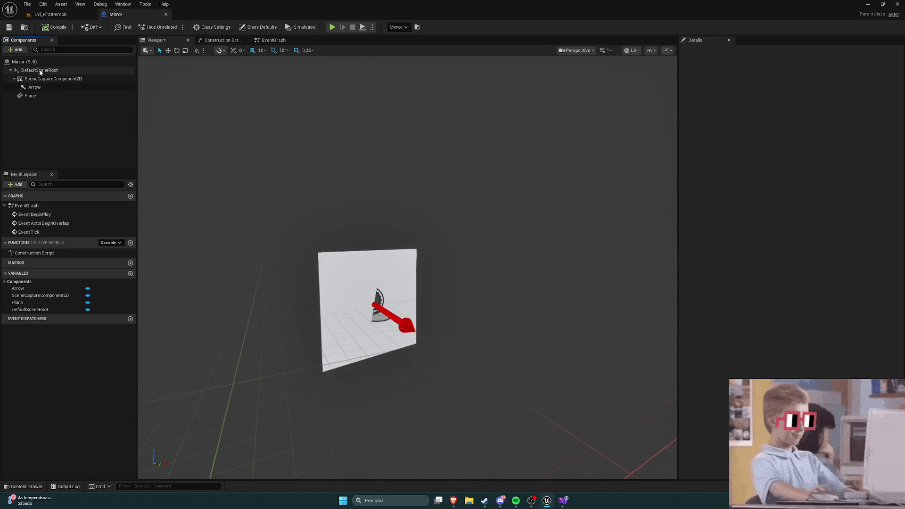
pyautogui.click(40, 71)
pyautogui.click(31, 96)
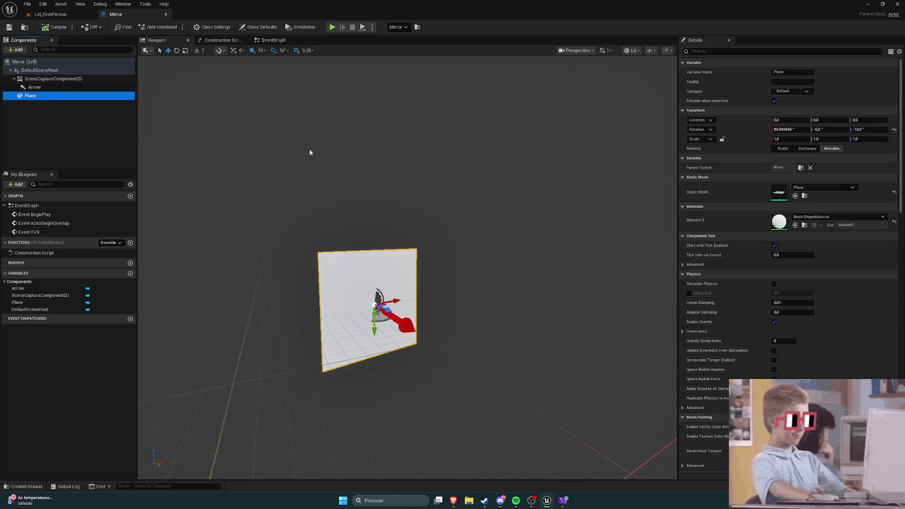
pyautogui.click(811, 218)
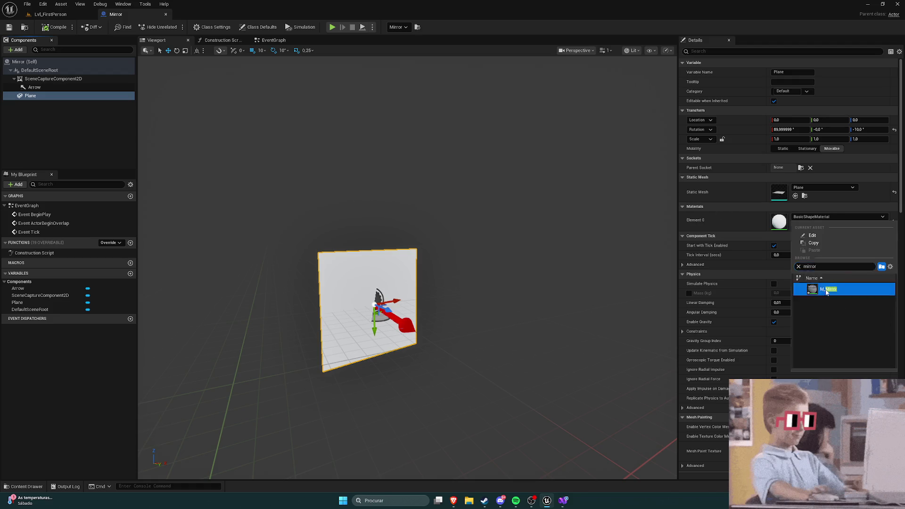
pyautogui.click(829, 289)
pyautogui.click(42, 29)
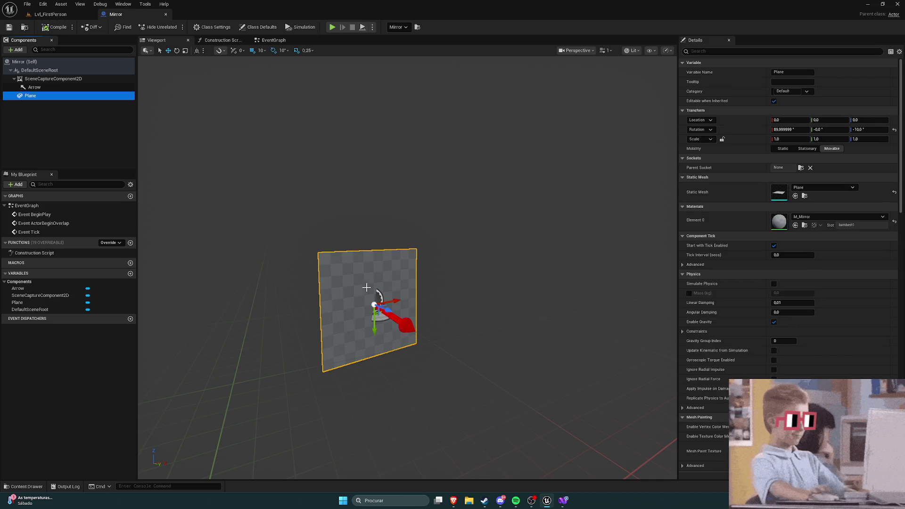
pyautogui.click(49, 14)
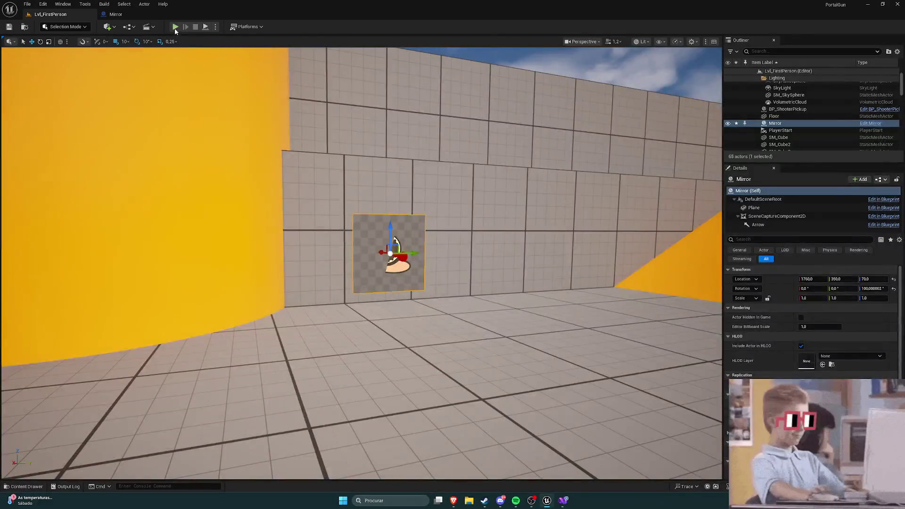
# Step: Play the level and walk the character up to the mirror to test it
pyautogui.click(175, 27)
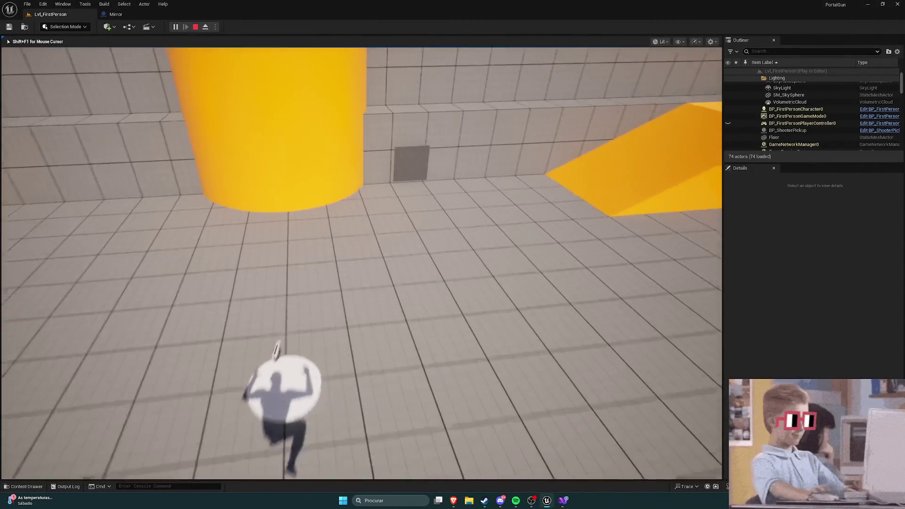
pyautogui.press('w')
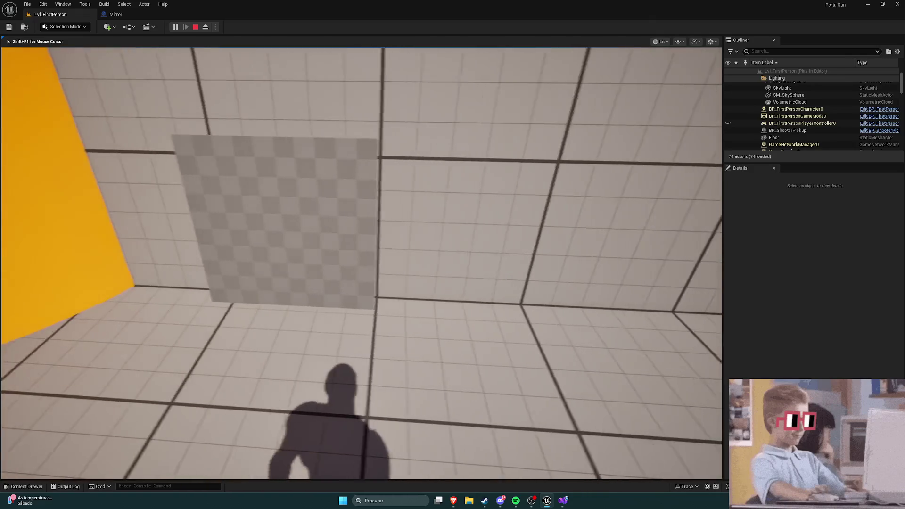
pyautogui.press('Escape')
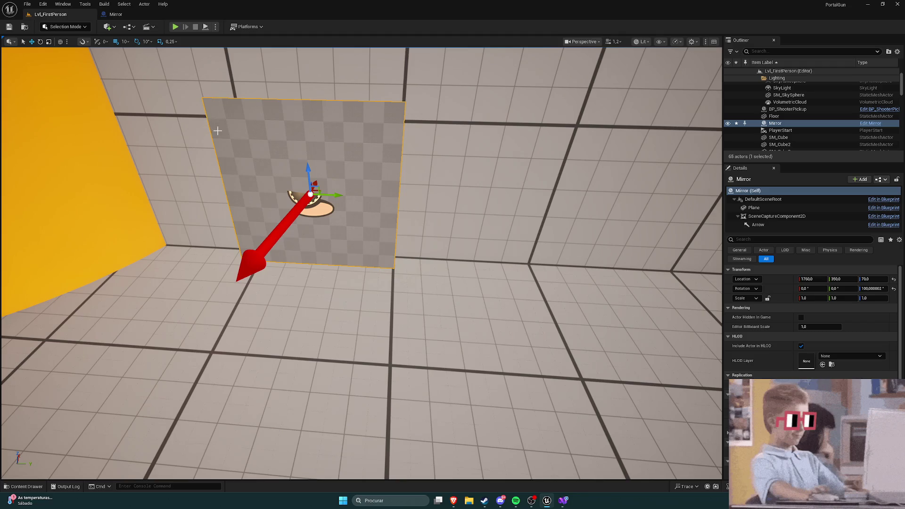
# Step: Open the M_Mirror material from the Content Drawer in its material editor
pyautogui.hotkey('ctrl', 'space')
pyautogui.doubleClick(369, 362)
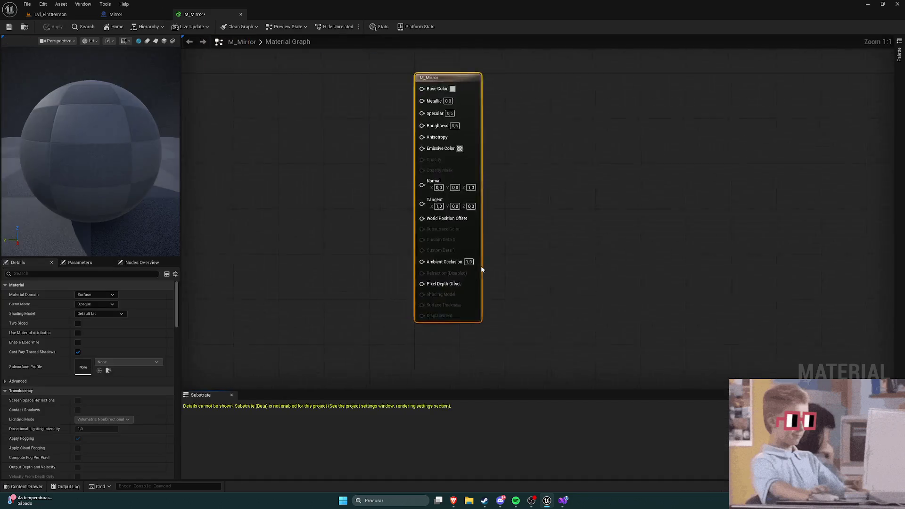
pyautogui.click(351, 228)
pyautogui.rightClick(373, 198)
pyautogui.click(361, 202)
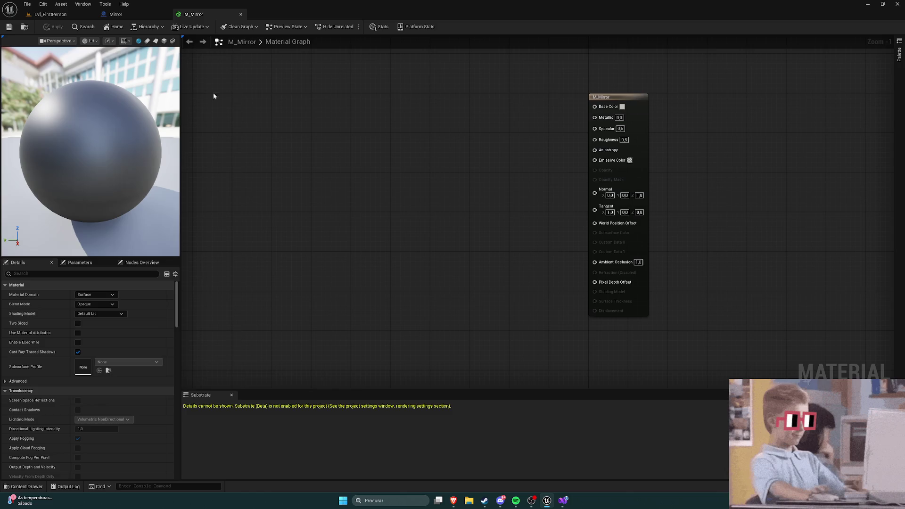
# Step: Return to Lvl_FirstPerson and bring up RT_Mirror's asset options in the Content Drawer
pyautogui.click(50, 14)
pyautogui.hotkey('ctrl', 'space')
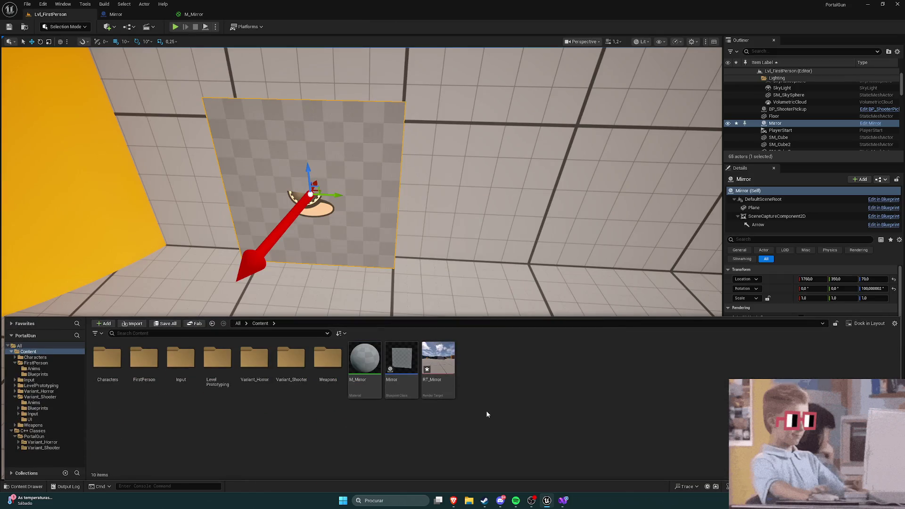
pyautogui.rightClick(432, 364)
# Step: Open RT_Mirror's texture viewer, then play Lvl_FirstPerson in the editor and release the mouse
pyautogui.click(460, 257)
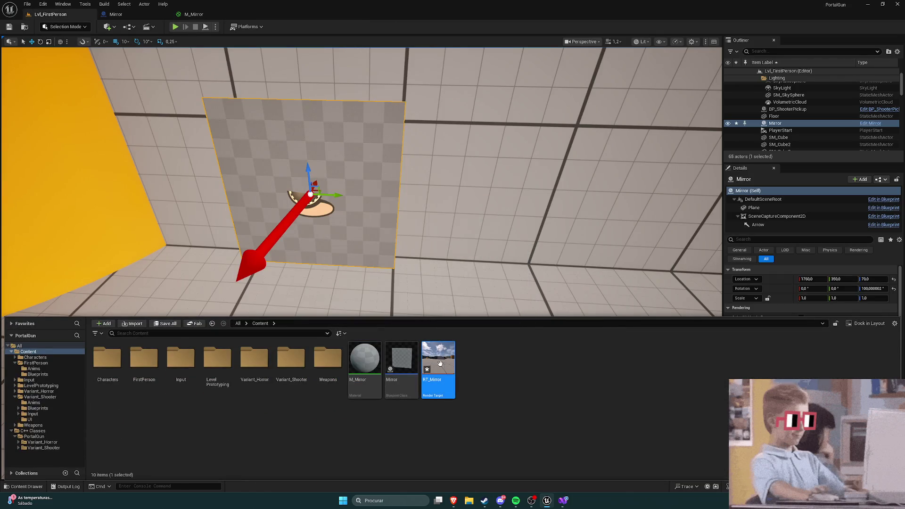
pyautogui.scroll(5, 340, 236)
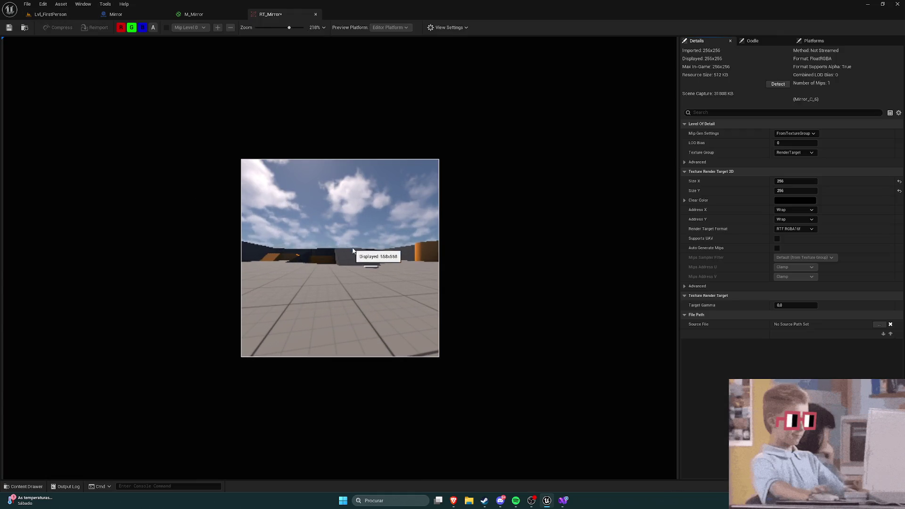
pyautogui.scroll(-1, 384, 265)
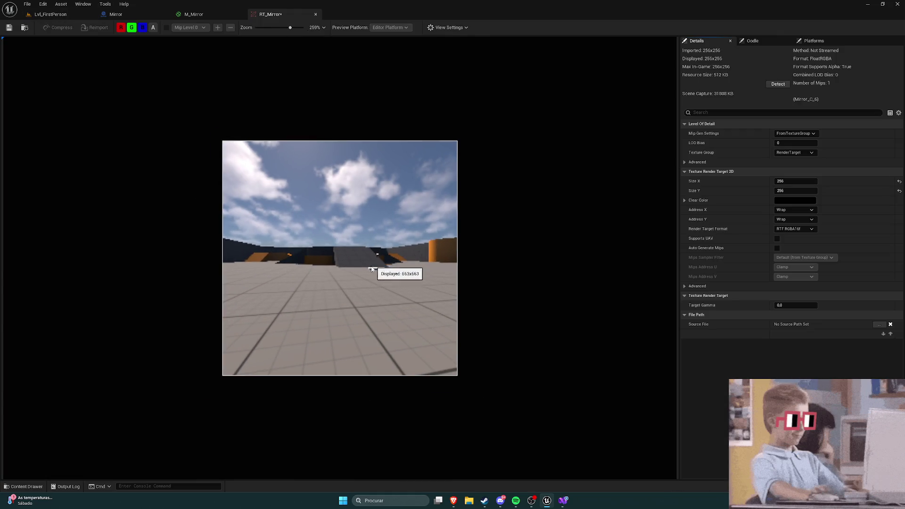
pyautogui.click(47, 15)
pyautogui.click(176, 27)
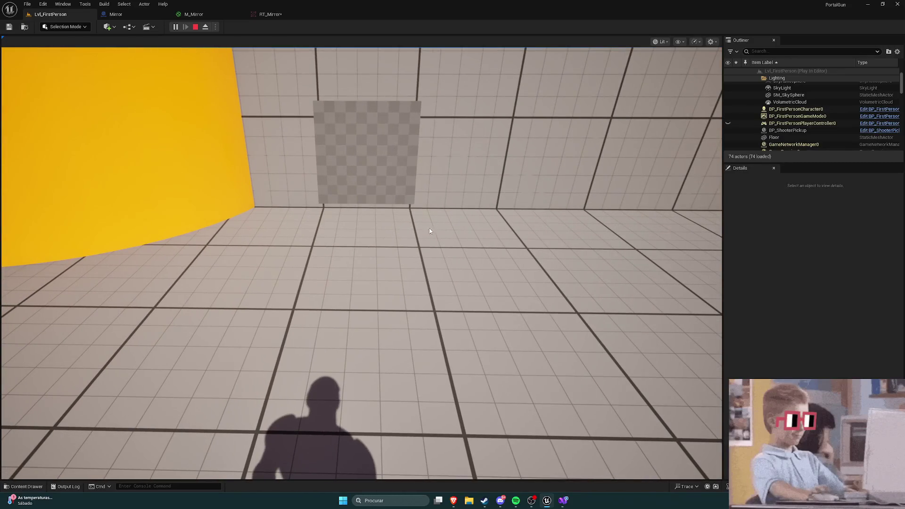
pyautogui.hotkey('shift', 'F1')
# Step: Select Mirror in the Outliner and float the RT_Mirror viewer in its own window
pyautogui.scroll(-10, 790, 121)
pyautogui.scroll(-5, 791, 121)
pyautogui.scroll(7, 795, 128)
pyautogui.scroll(10, 796, 130)
pyautogui.scroll(-5, 795, 130)
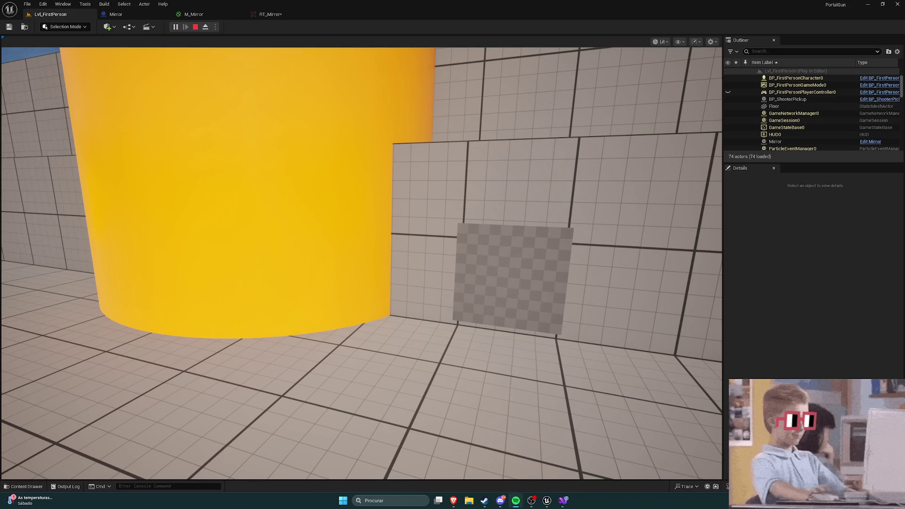
pyautogui.click(782, 141)
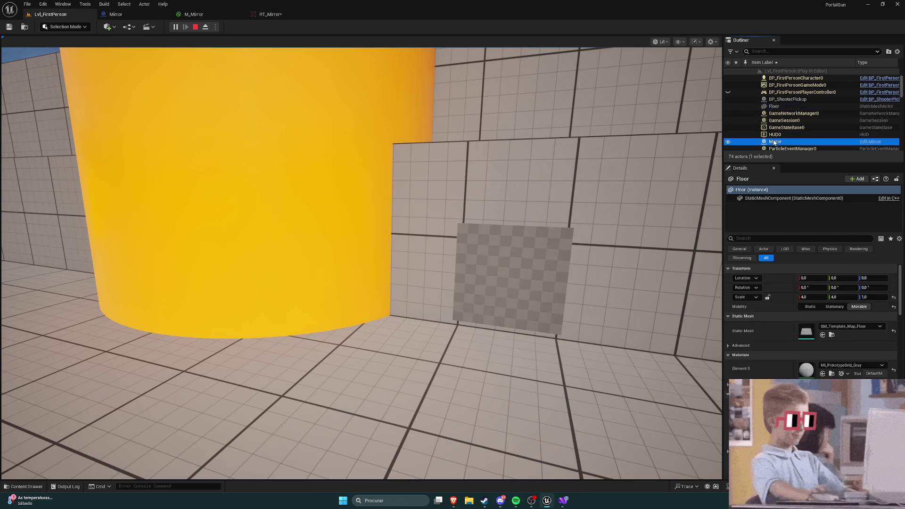
pyautogui.scroll(-10, 780, 325)
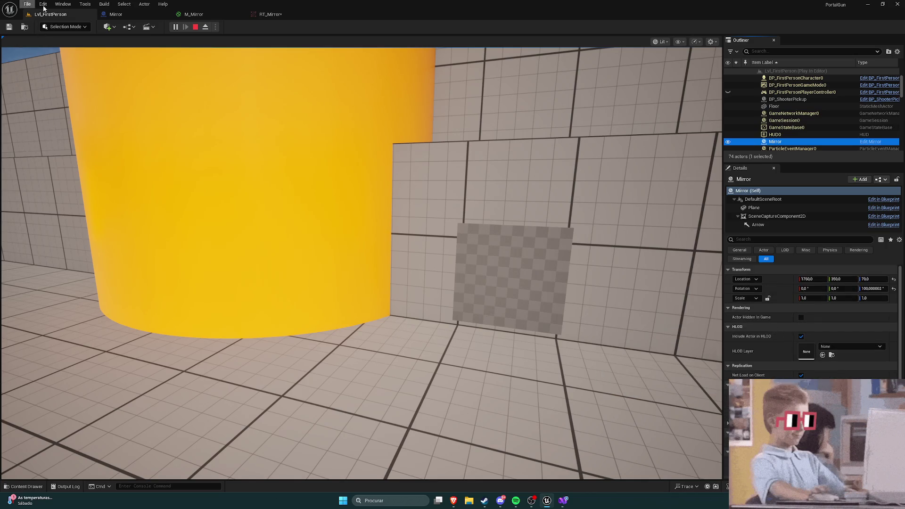
pyautogui.click(159, 15)
pyautogui.click(193, 15)
pyautogui.click(270, 15)
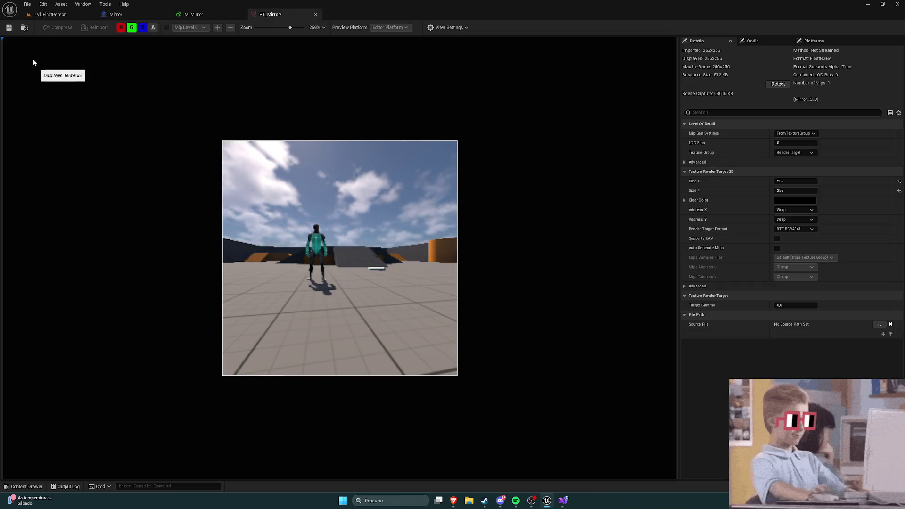
pyautogui.moveTo(272, 16)
pyautogui.mouseDown()
pyautogui.moveTo(514, 97)
pyautogui.moveTo(443, 118)
pyautogui.mouseUp()
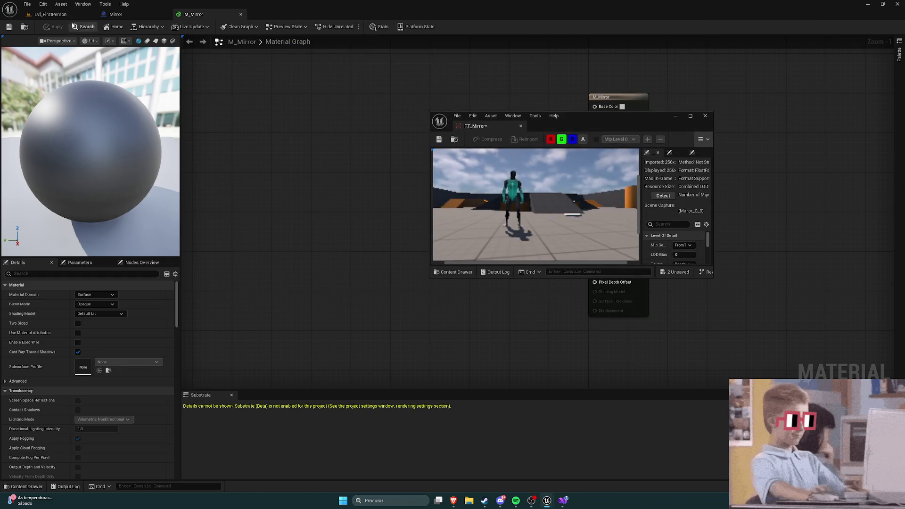
# Step: Walk and jump the character near the mirror while watching floating RT_Mirror, then stop and re-dock it
pyautogui.click(50, 14)
pyautogui.click(440, 319)
pyautogui.press('w')
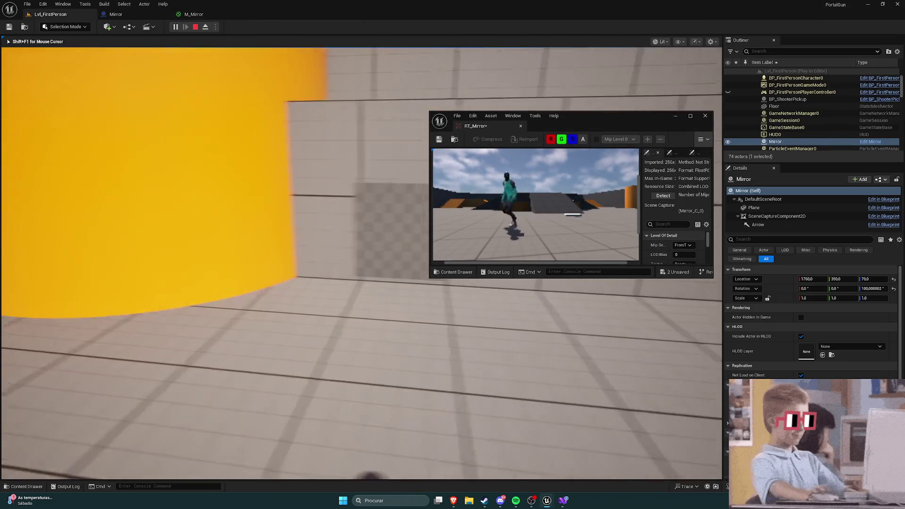
pyautogui.press('w')
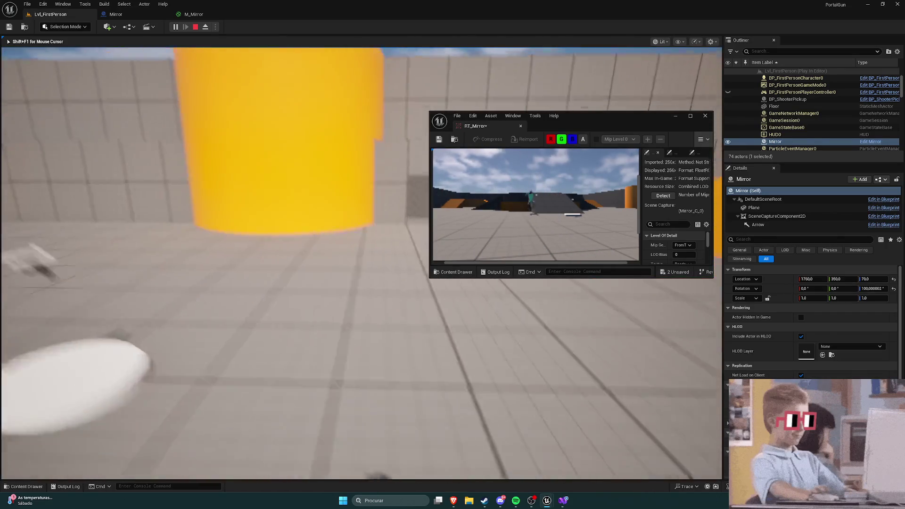
pyautogui.press('space')
pyautogui.press('w')
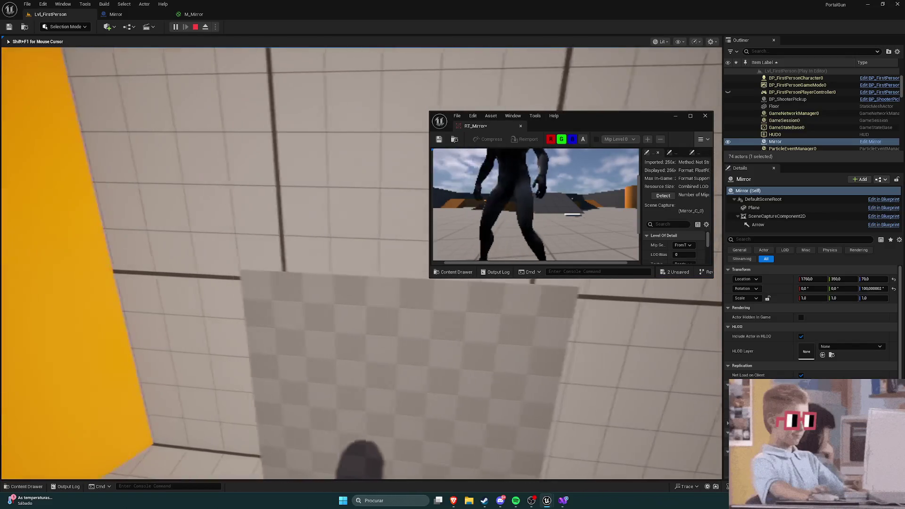
pyautogui.press('w')
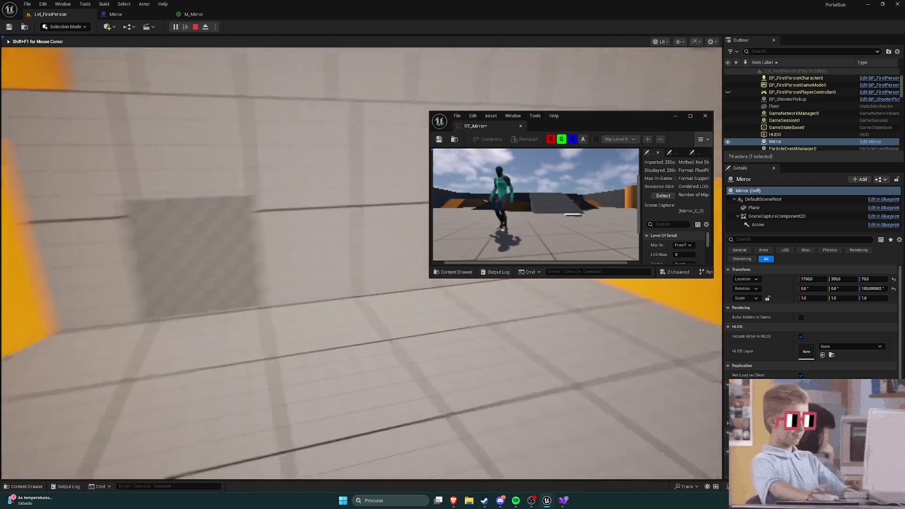
pyautogui.press('Escape')
pyautogui.moveTo(505, 126); pyautogui.dragTo(201, 9)
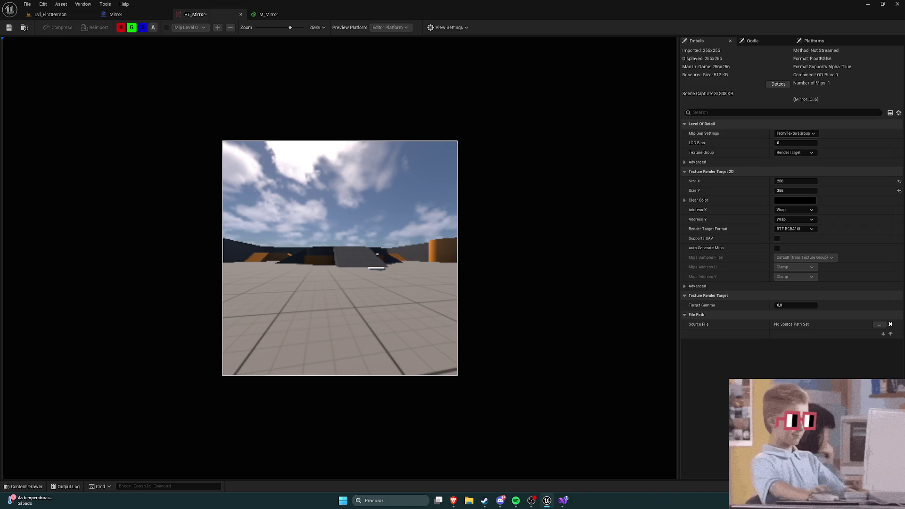
# Step: Switch from the M_Mirror material editor to the Scene Capture 2D YouTube tutorial in Brave
pyautogui.click(453, 500)
pyautogui.click(453, 500)
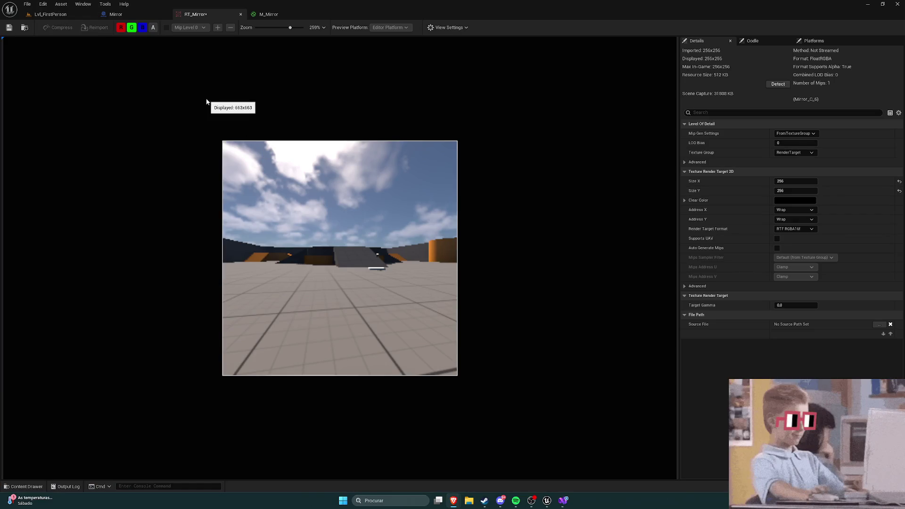
pyautogui.click(263, 14)
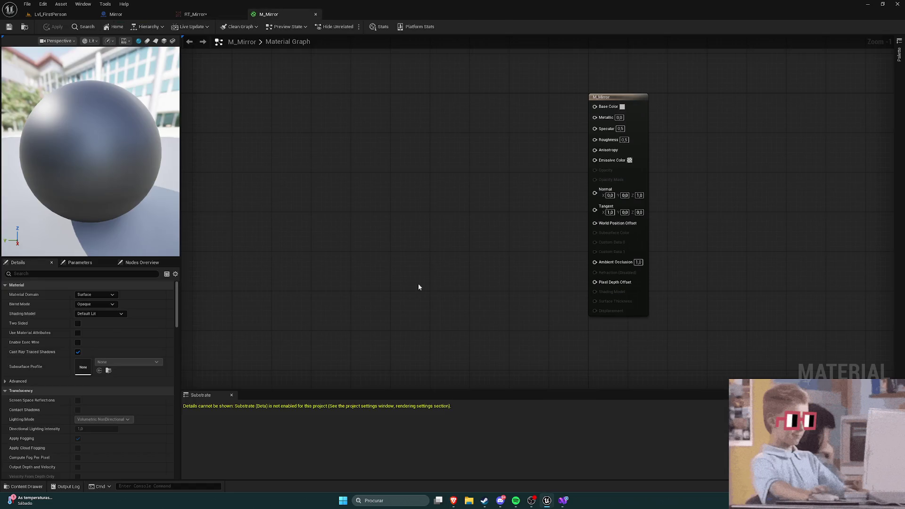
pyautogui.moveTo(453, 501)
pyautogui.click(533, 471)
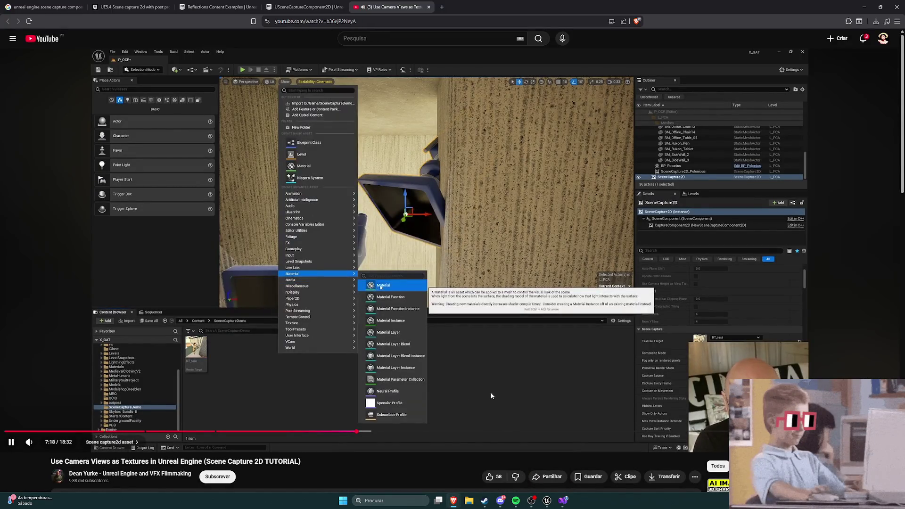
# Step: Scrub the muted tutorial to 7:42–7:44, showing RT_test sampled in a material, then return to Unreal
pyautogui.click(462, 367)
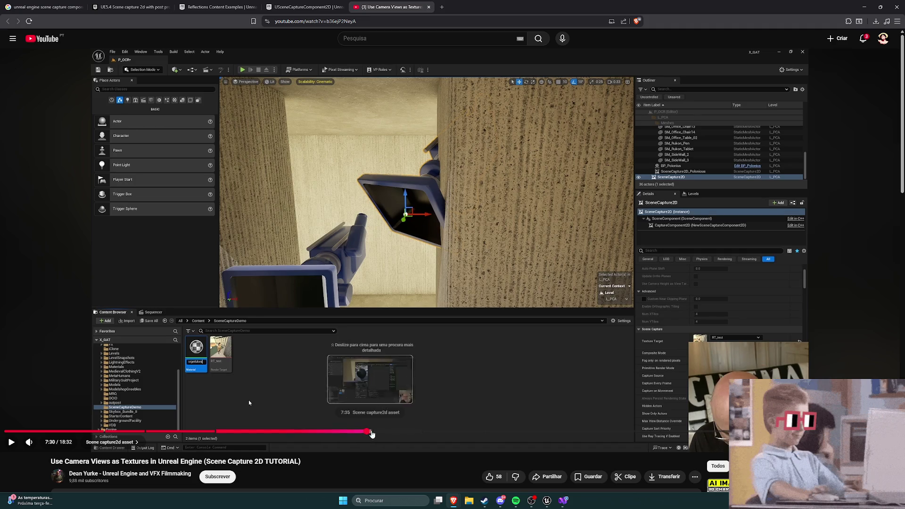
pyautogui.click(379, 432)
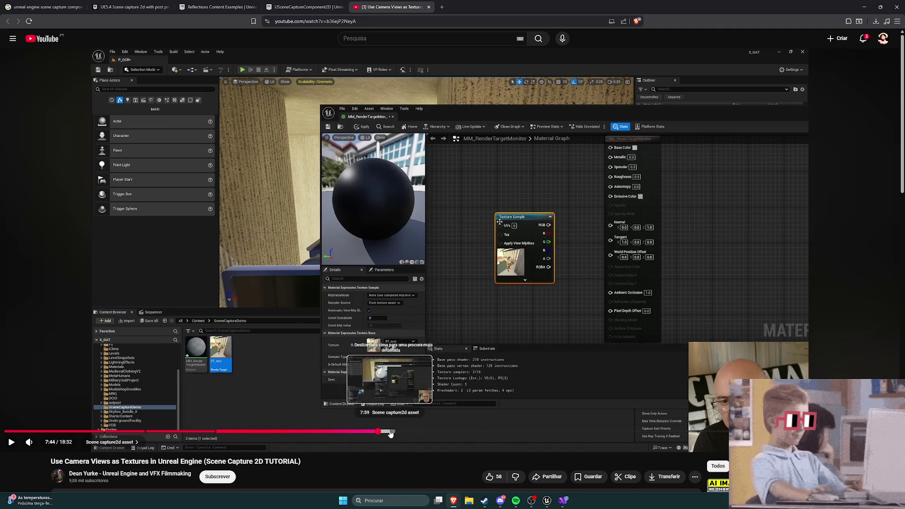
pyautogui.press('Left')
pyautogui.press('Left')
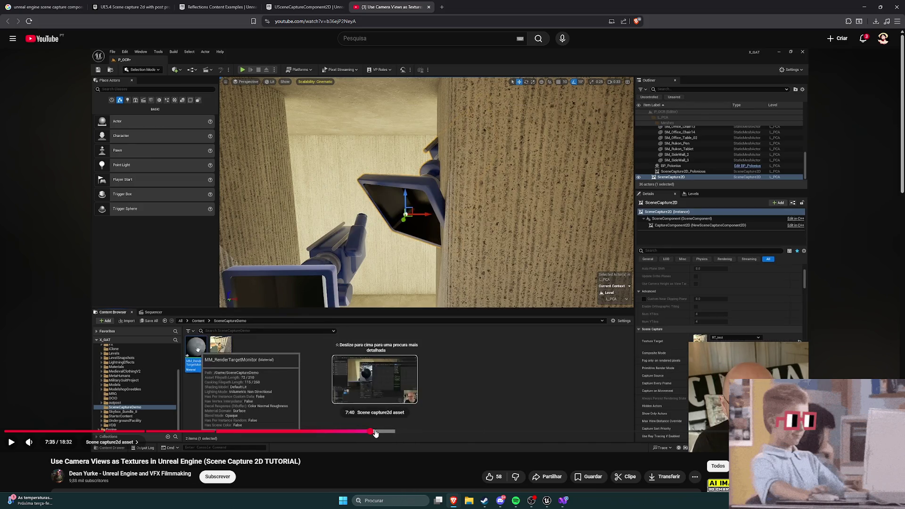
pyautogui.click(377, 432)
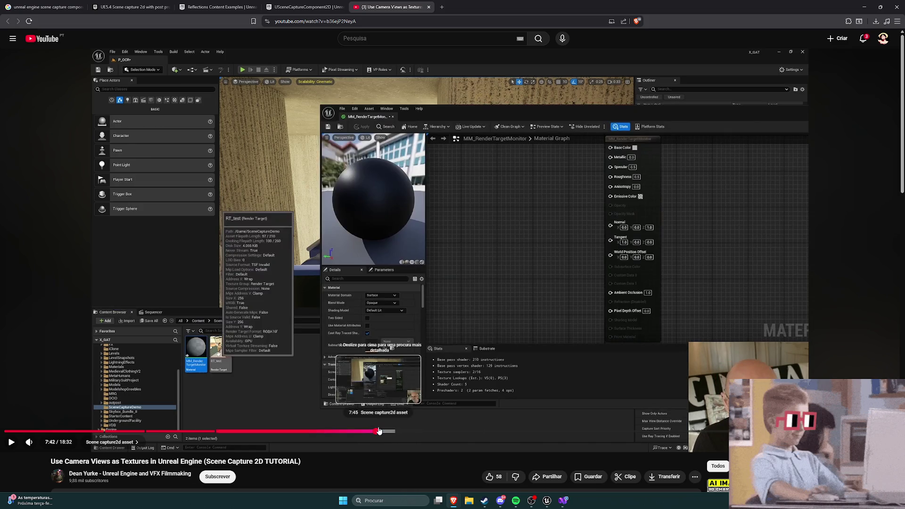
pyautogui.click(369, 392)
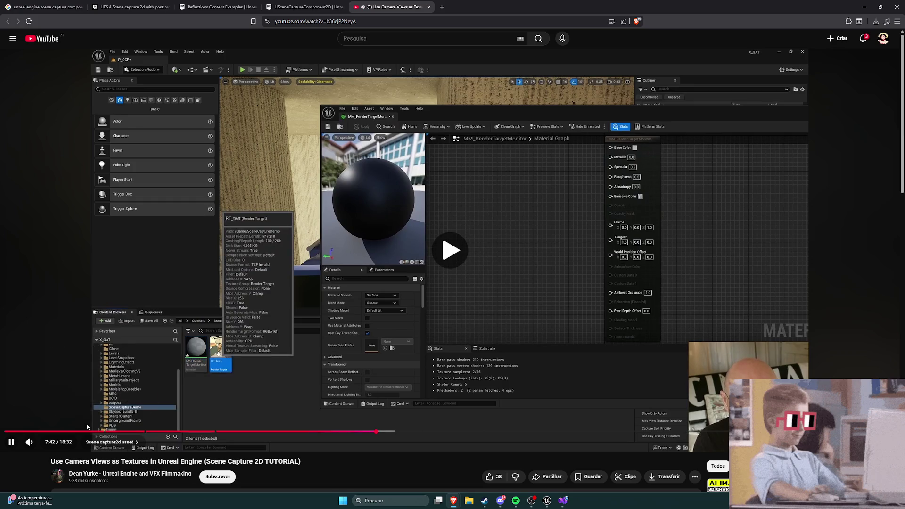
pyautogui.press('m')
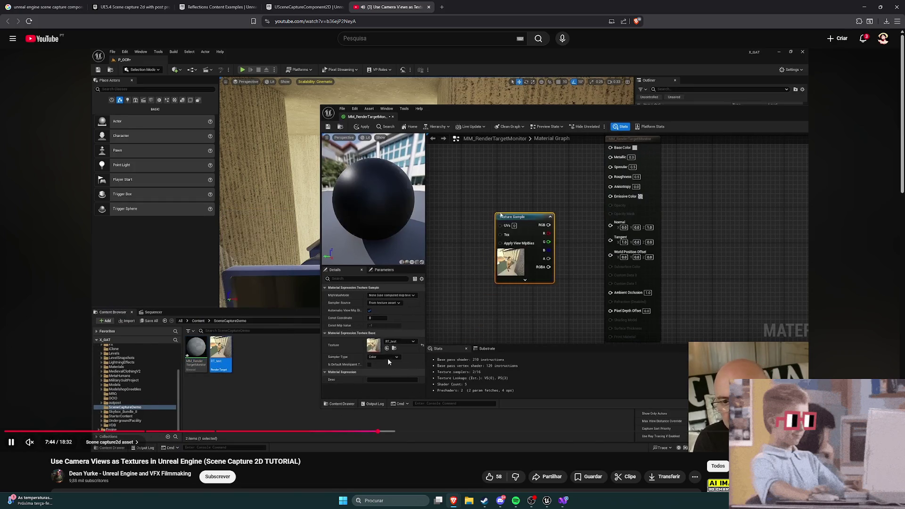
pyautogui.click(387, 357)
pyautogui.click(546, 500)
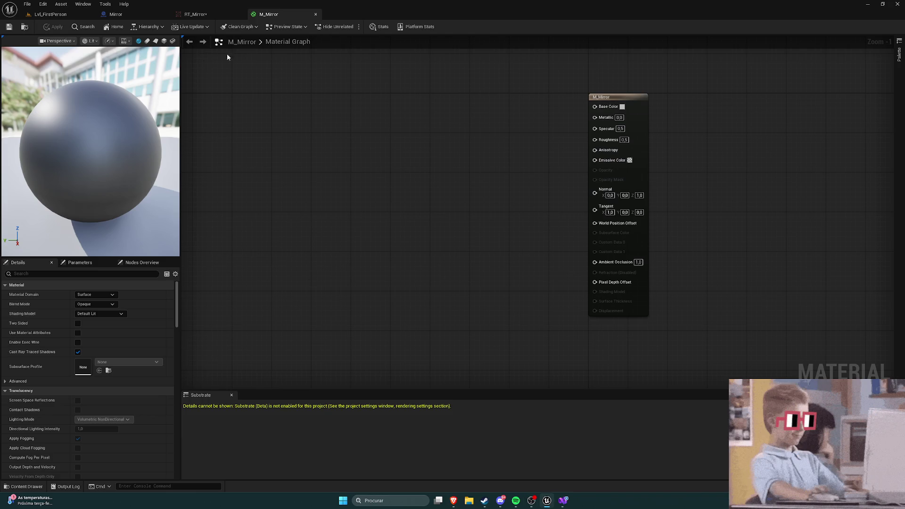
# Step: Dock M_Mirror and add an RT_Mirror Texture Sample aligned with the Base Color input
pyautogui.moveTo(267, 14); pyautogui.dragTo(387, 226)
pyautogui.moveTo(427, 162); pyautogui.dragTo(264, 14)
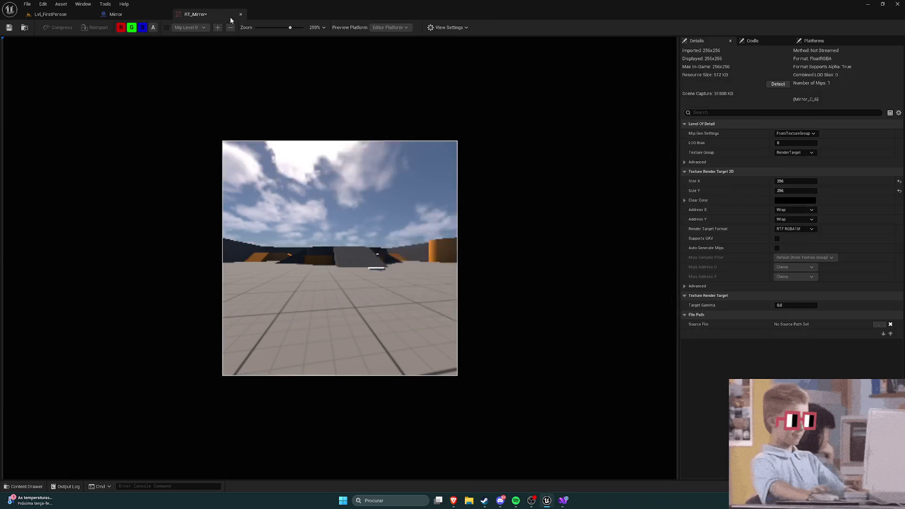
pyautogui.hotkey('ctrl', 'space')
pyautogui.moveTo(438, 361)
pyautogui.mouseDown()
pyautogui.moveTo(332, 184)
pyautogui.moveTo(595, 107)
pyautogui.mouseUp()
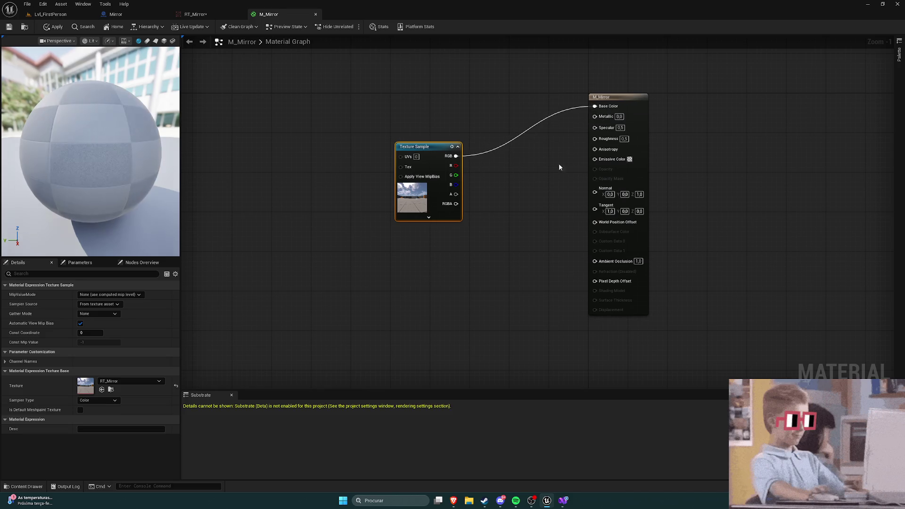
pyautogui.moveTo(424, 147); pyautogui.dragTo(444, 102)
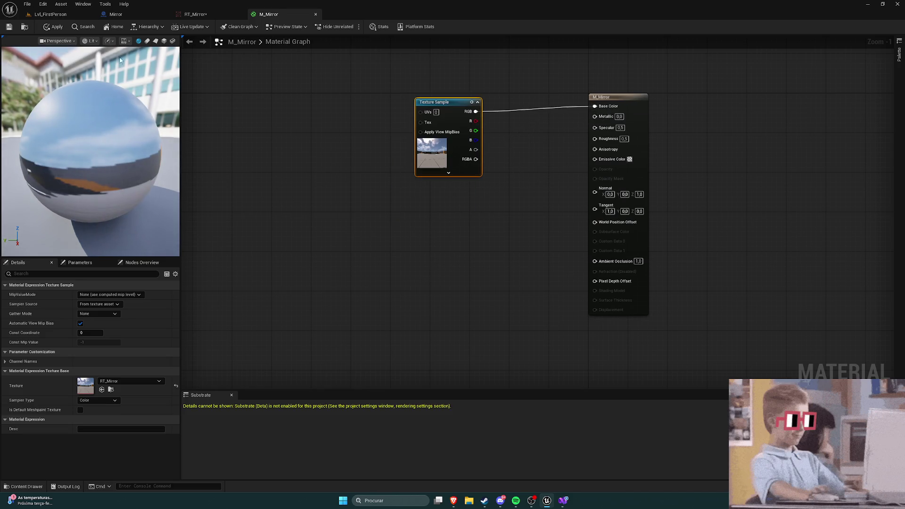
pyautogui.click(613, 97)
pyautogui.moveTo(613, 97); pyautogui.dragTo(613, 103)
pyautogui.click(330, 212)
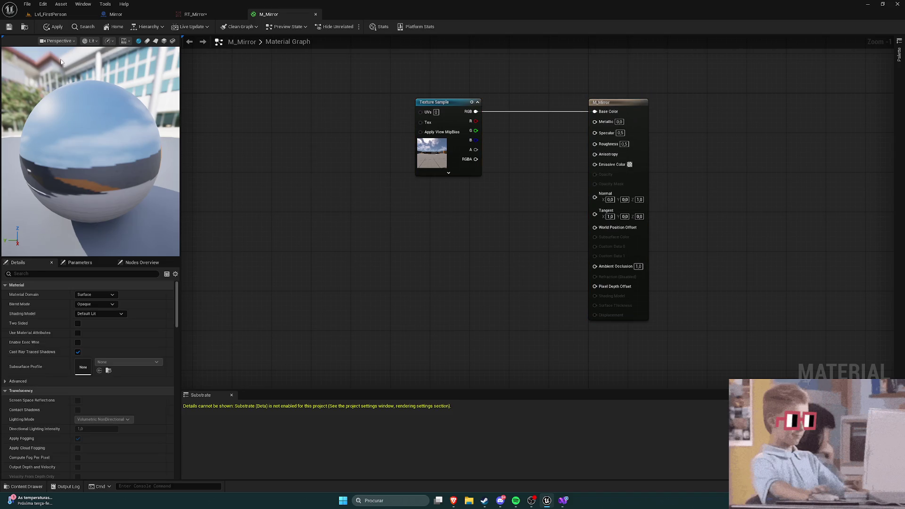
# Step: Apply the M_Mirror changes and play Lvl_FirstPerson in the editor
pyautogui.click(57, 27)
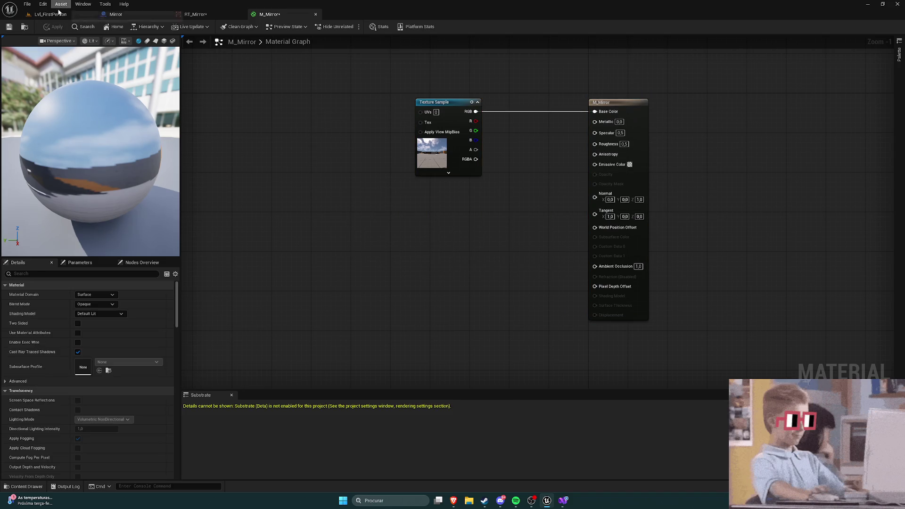
pyautogui.click(66, 15)
pyautogui.click(175, 27)
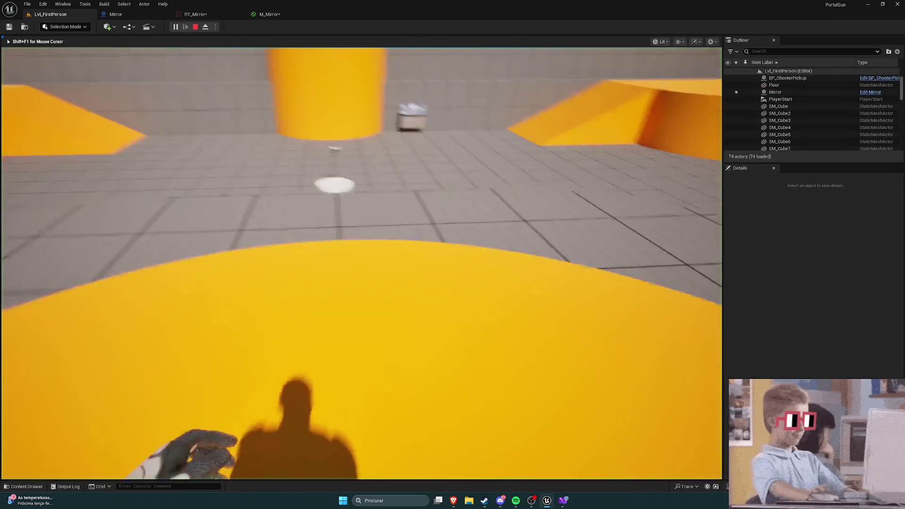
# Step: Walk toward and back from the mirror repeatedly to check the reflection, then stop playing with Esc
pyautogui.press('w')
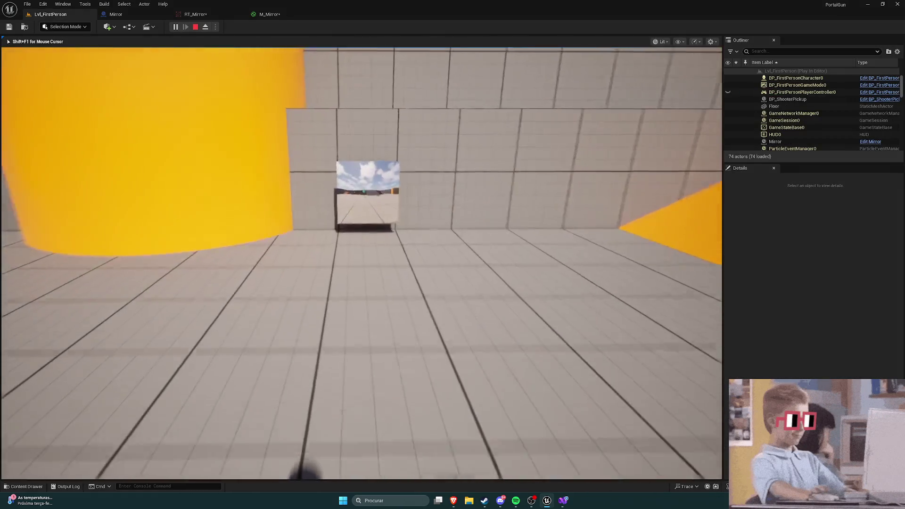
pyautogui.press('s')
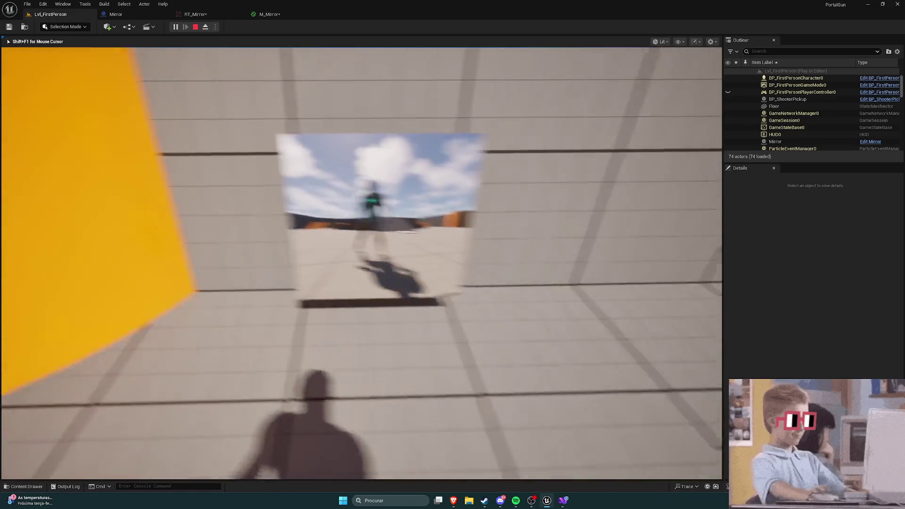
pyautogui.press('w')
pyautogui.press('s')
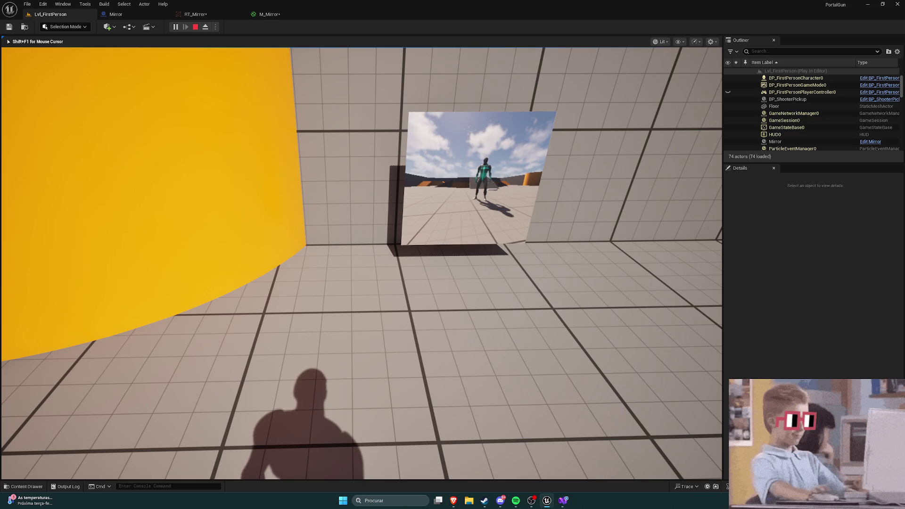
pyautogui.press('w')
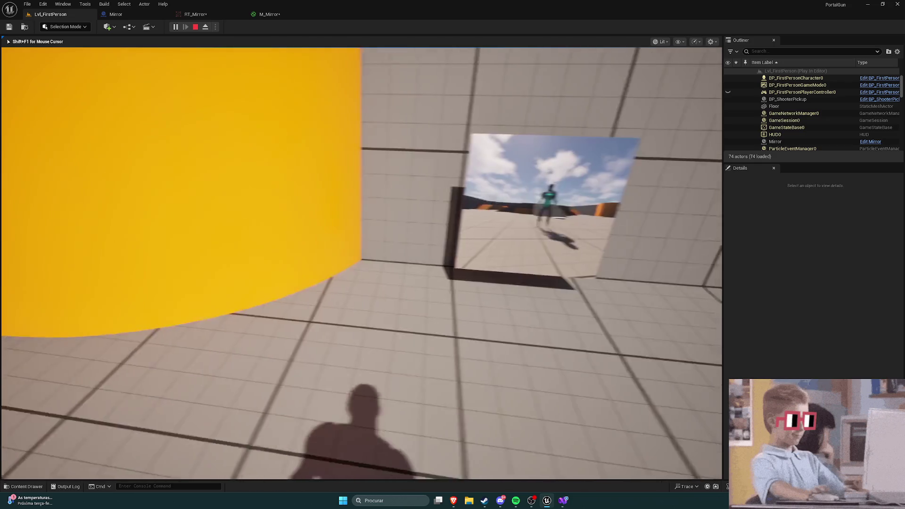
pyautogui.press('s')
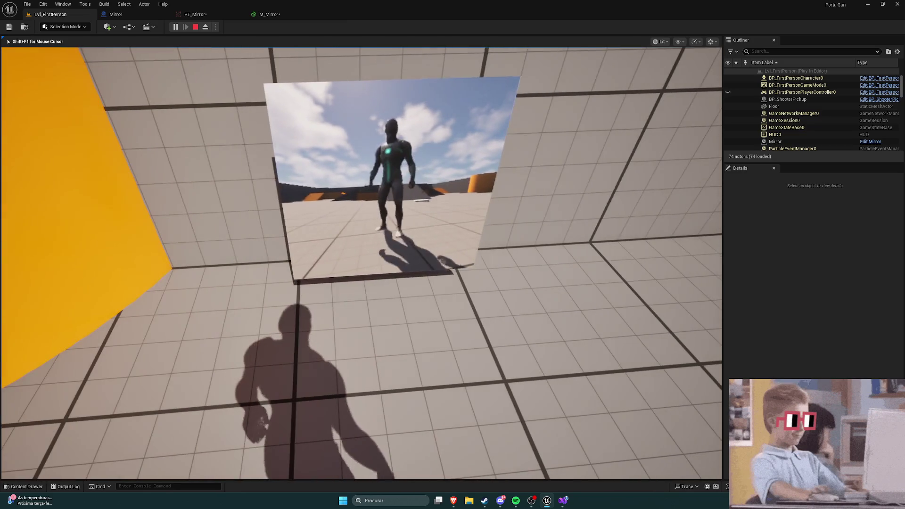
pyautogui.press('Escape')
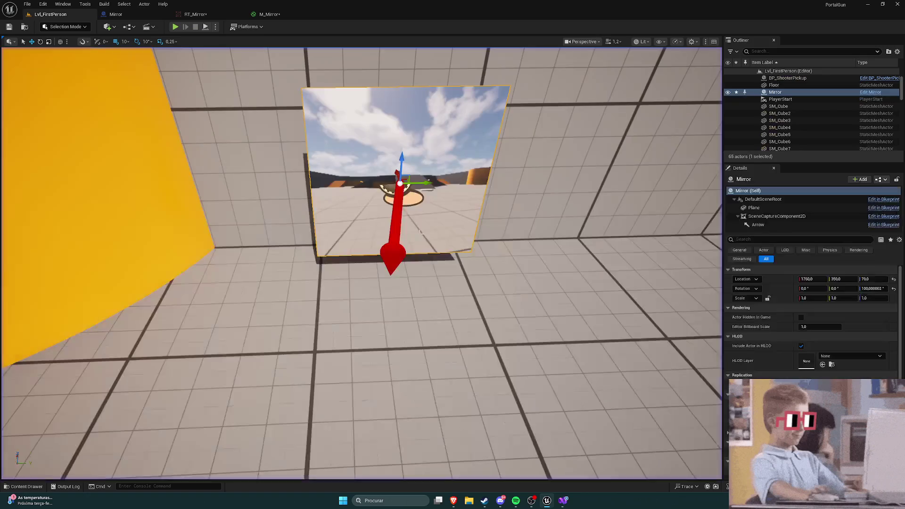
# Step: Open BP_FirstPersonCharacter from Content > FirstPerson > Blueprints in the Content Drawer
pyautogui.hotkey('ctrl', 'space')
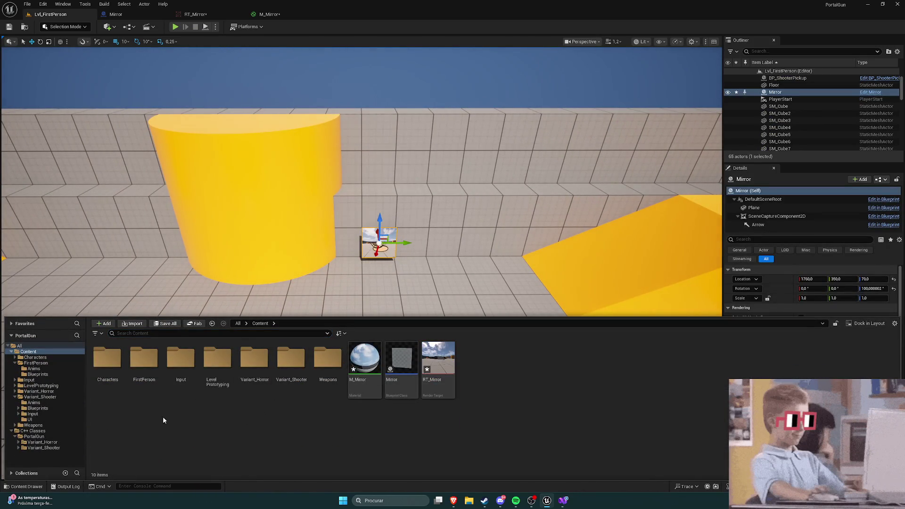
pyautogui.click(32, 436)
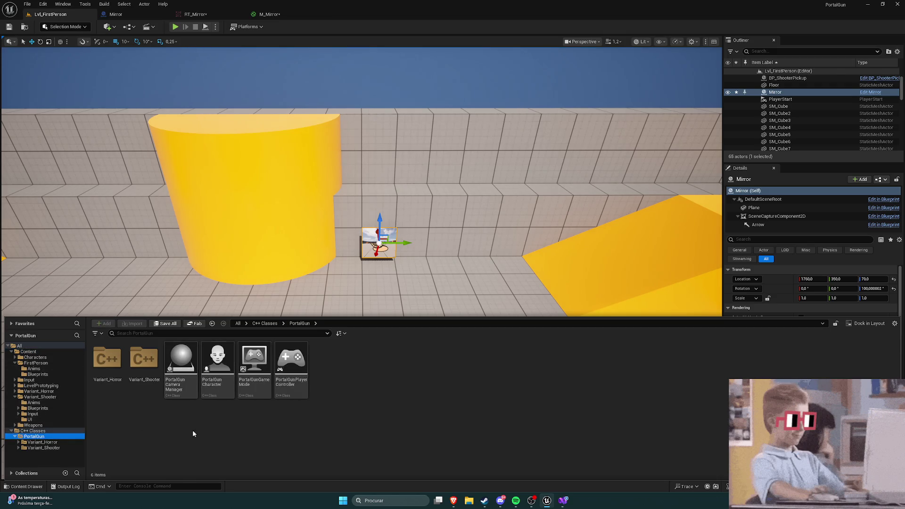
pyautogui.click(32, 352)
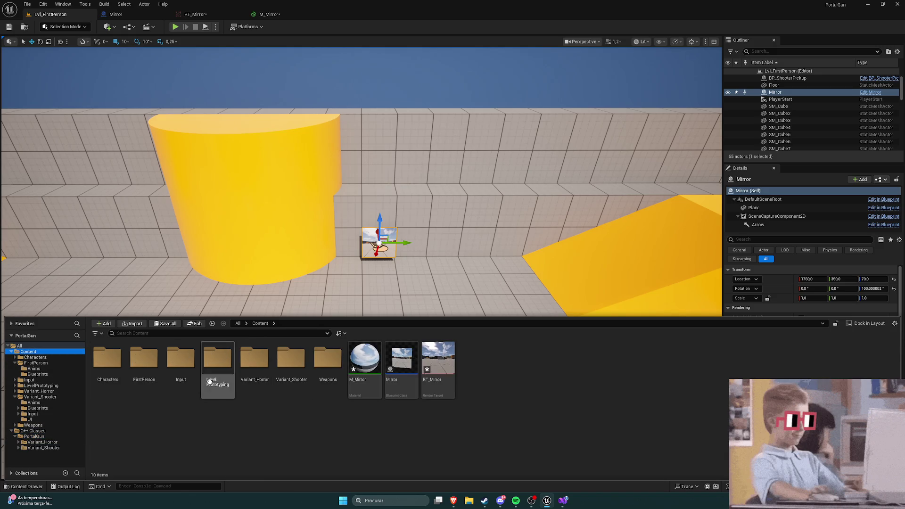
pyautogui.doubleClick(144, 361)
pyautogui.click(144, 363)
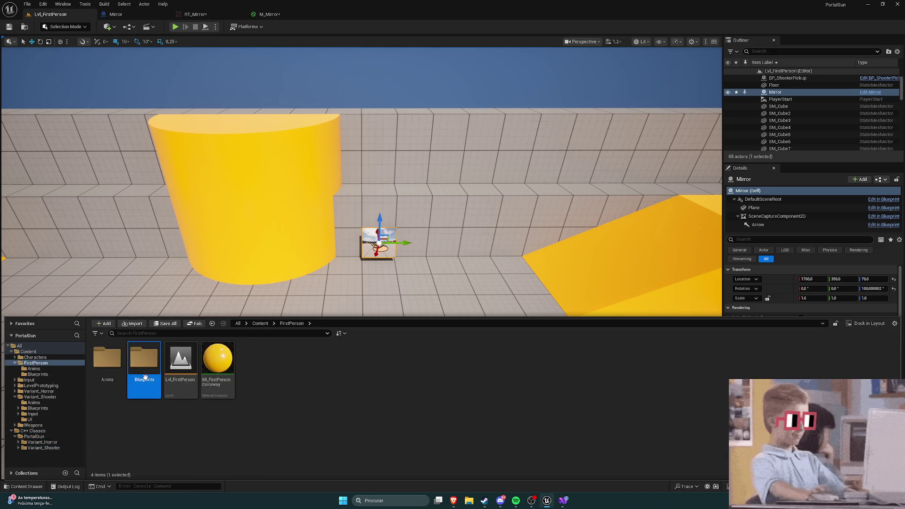
pyautogui.doubleClick(145, 369)
pyautogui.doubleClick(107, 360)
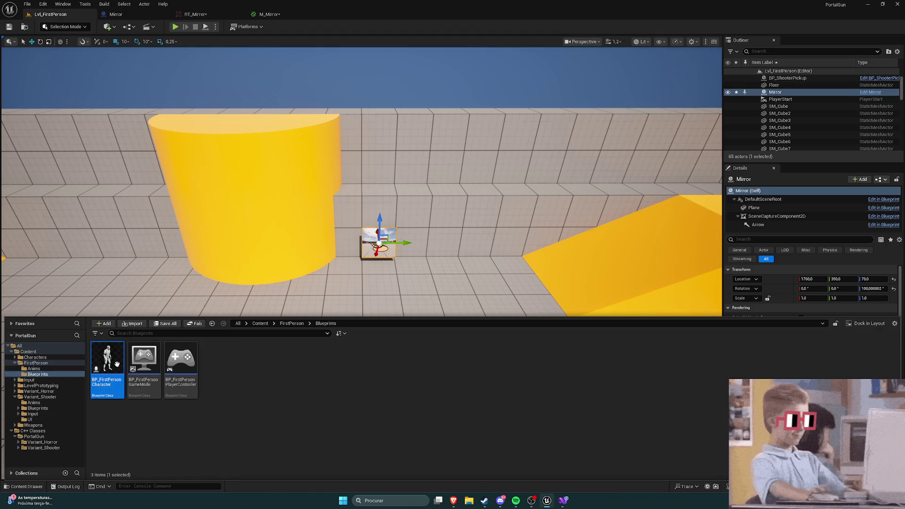
# Step: In the Blueprint viewport, select and frame the character's Mesh and First Person Mesh components
pyautogui.click(174, 40)
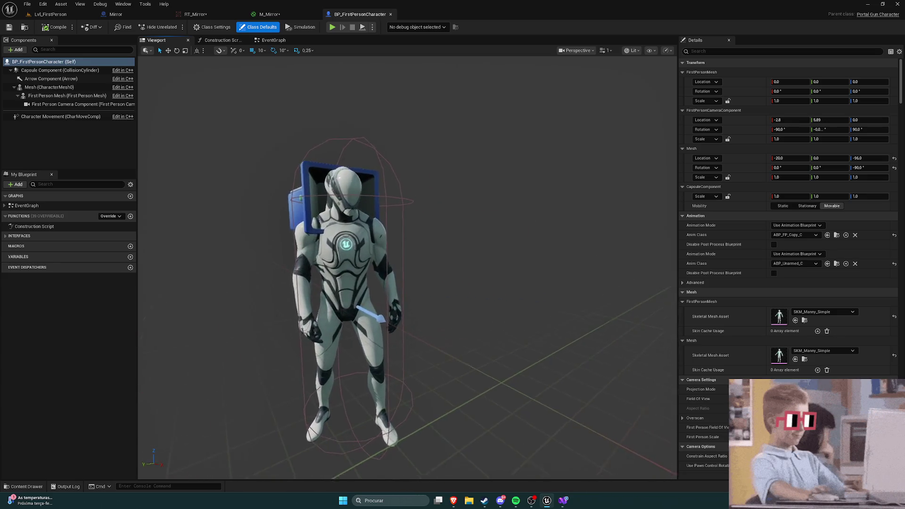
pyautogui.click(410, 219)
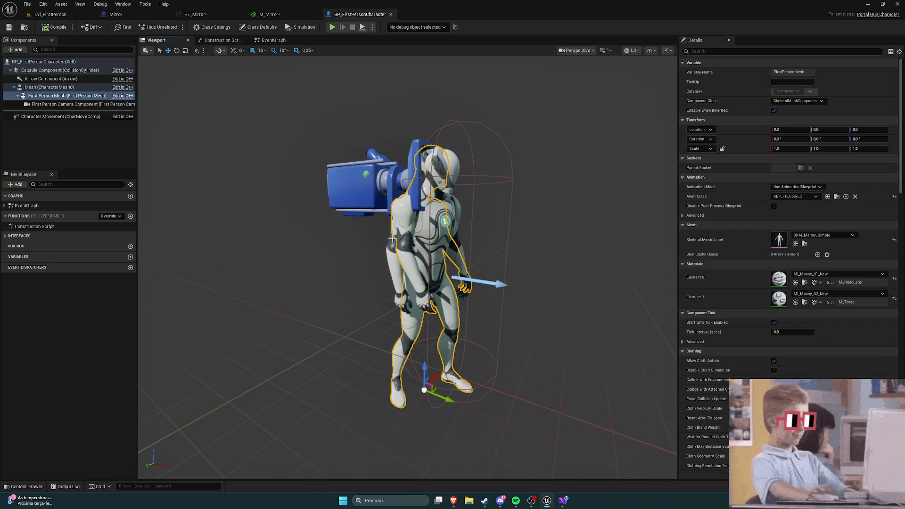
pyautogui.click(411, 239)
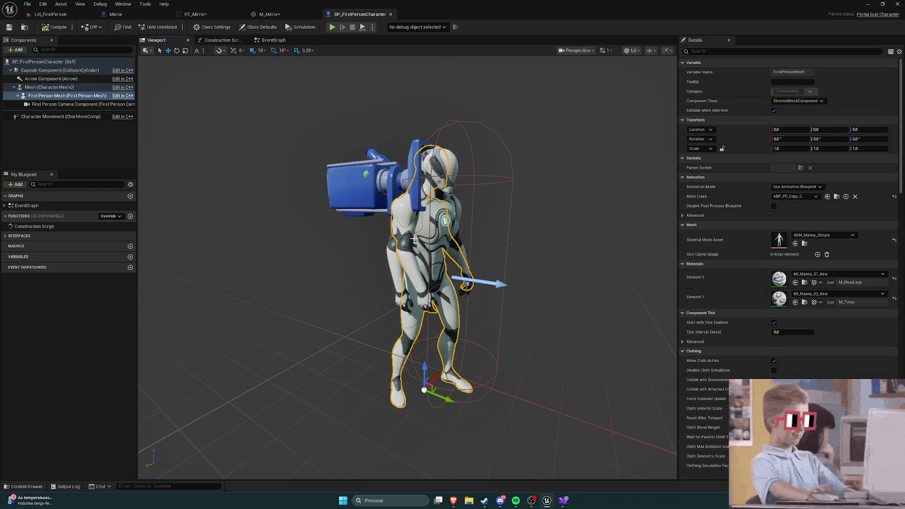
pyautogui.moveTo(445, 249)
pyautogui.mouseDown()
pyautogui.moveTo(387, 251)
pyautogui.moveTo(386, 207)
pyautogui.mouseUp()
pyautogui.scroll(2, 386, 252)
pyautogui.click(385, 208)
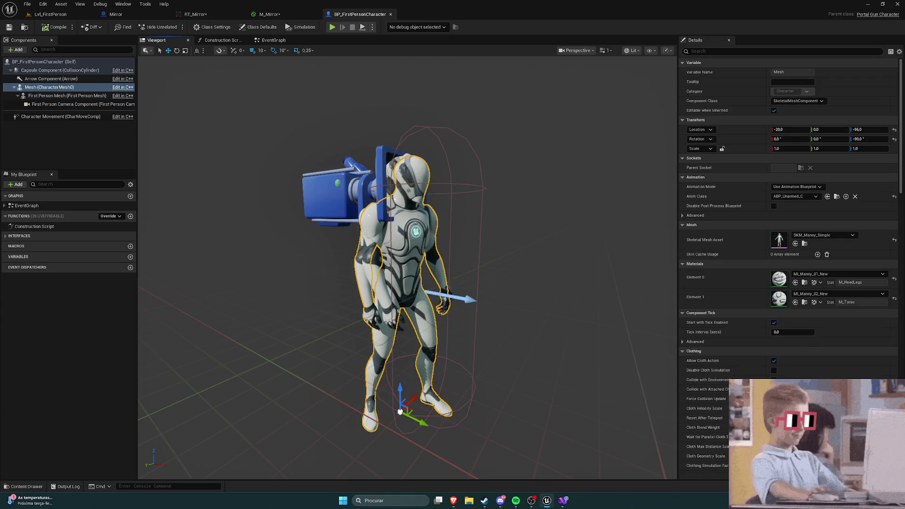
pyautogui.press('f')
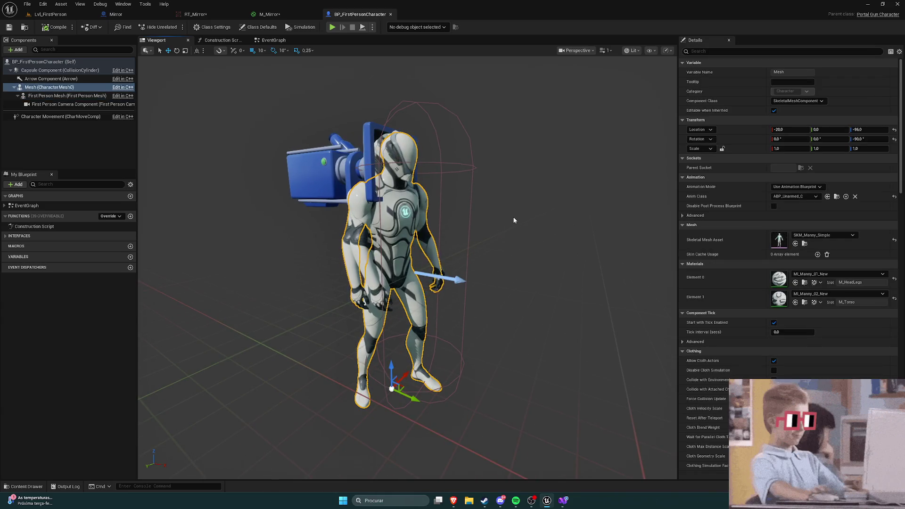
# Step: Inspect the First Person Mesh, camera and Capsule components, then frame the Mirror in Lvl_FirstPerson
pyautogui.click(380, 198)
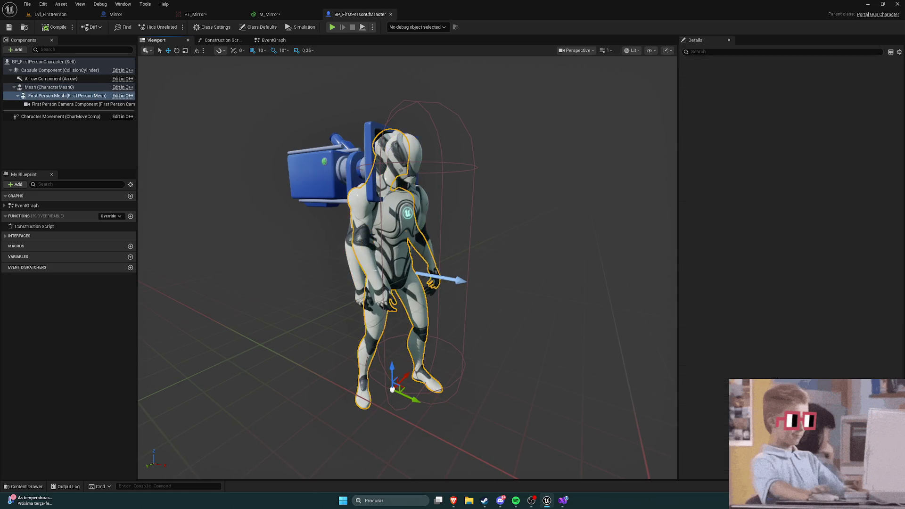
pyautogui.press('f')
pyautogui.click(392, 160)
pyautogui.press('f')
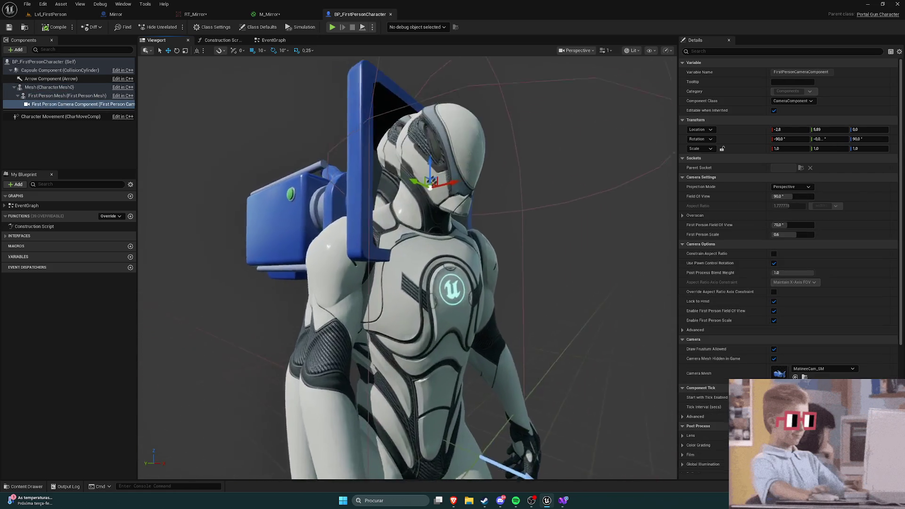
pyautogui.scroll(-10, 393, 160)
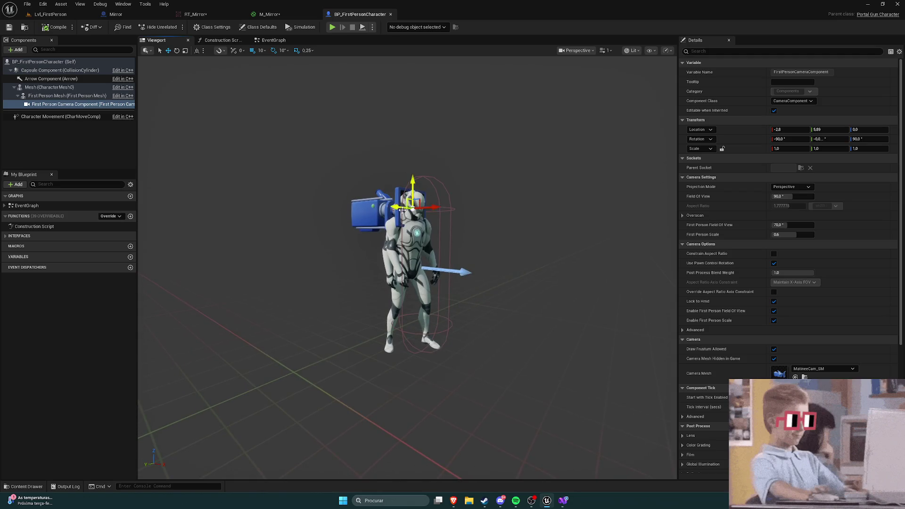
pyautogui.click(432, 202)
pyautogui.moveTo(432, 203)
pyautogui.mouseDown()
pyautogui.moveTo(451, 188)
pyautogui.moveTo(542, 181)
pyautogui.moveTo(533, 179)
pyautogui.mouseUp()
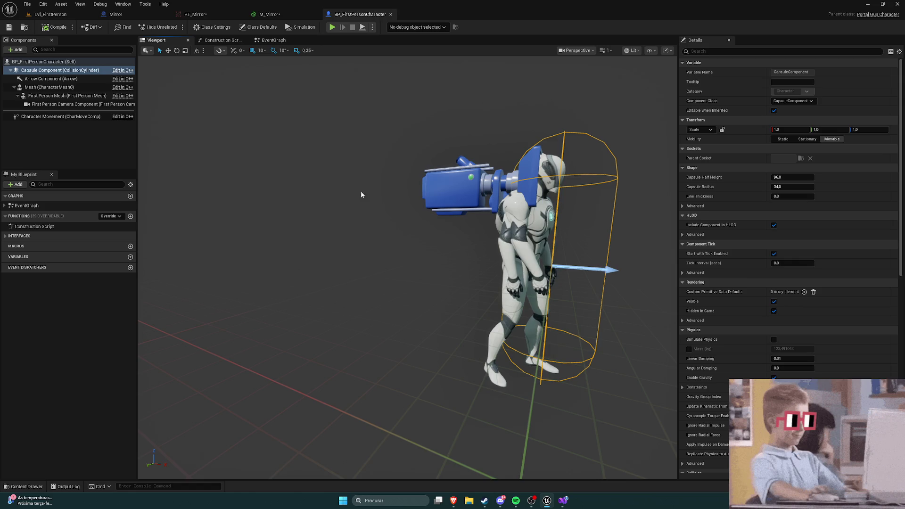
pyautogui.click(60, 16)
pyautogui.press('f')
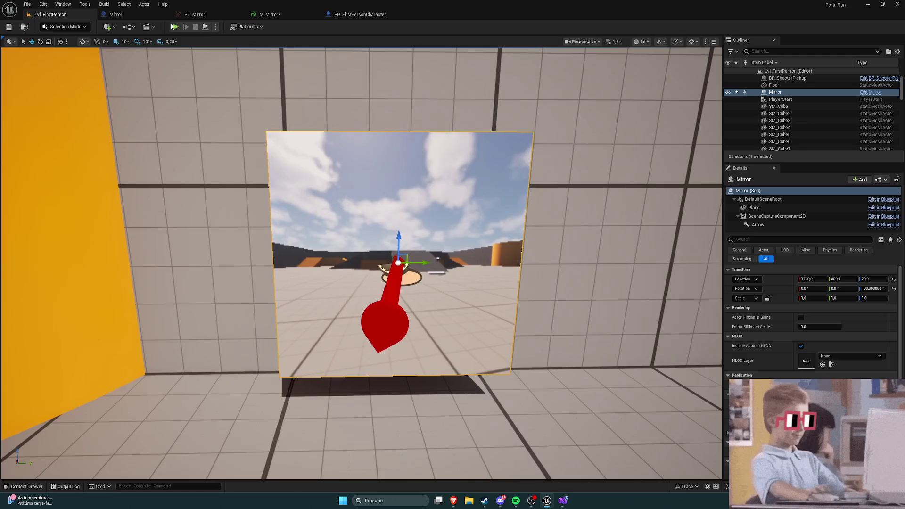
pyautogui.click(174, 27)
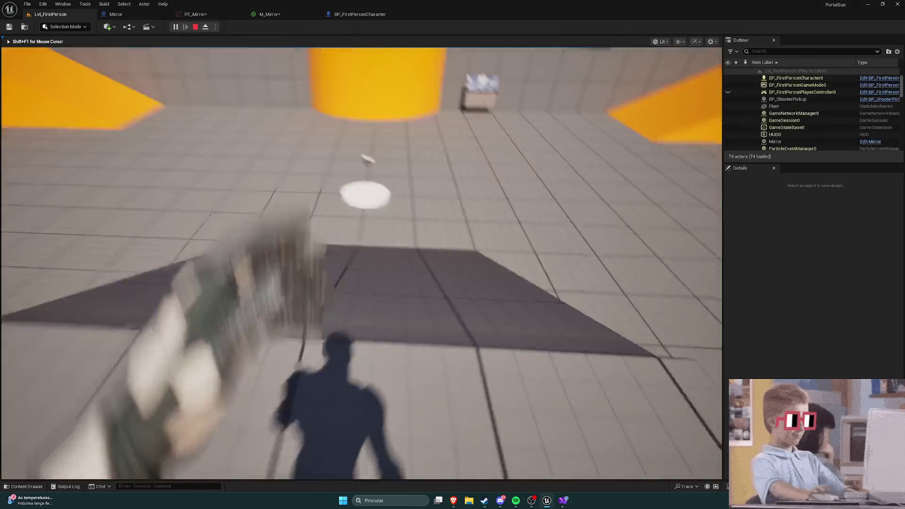
pyautogui.press('w')
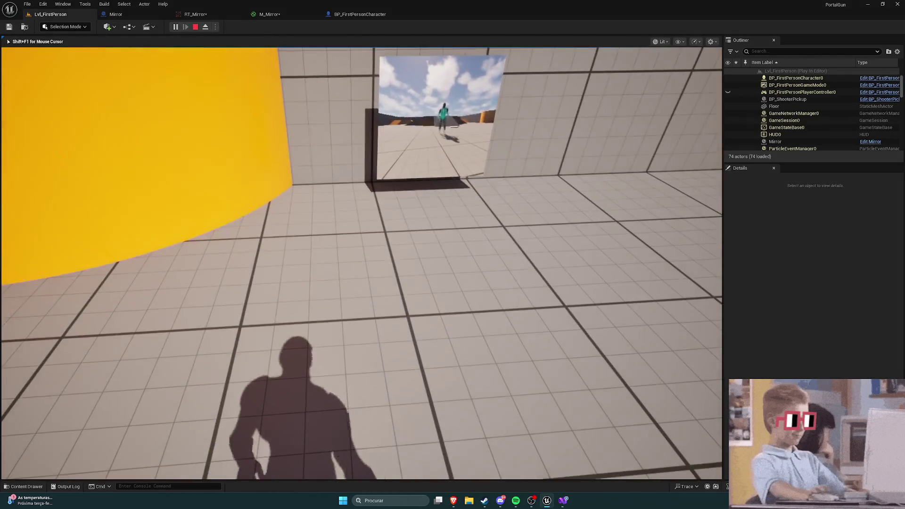
pyautogui.press('w')
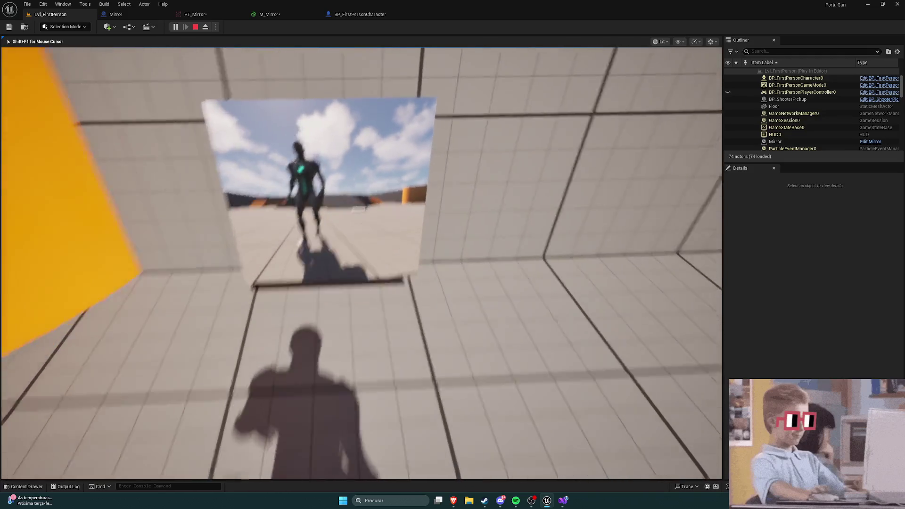
pyautogui.press('s')
pyautogui.press('space')
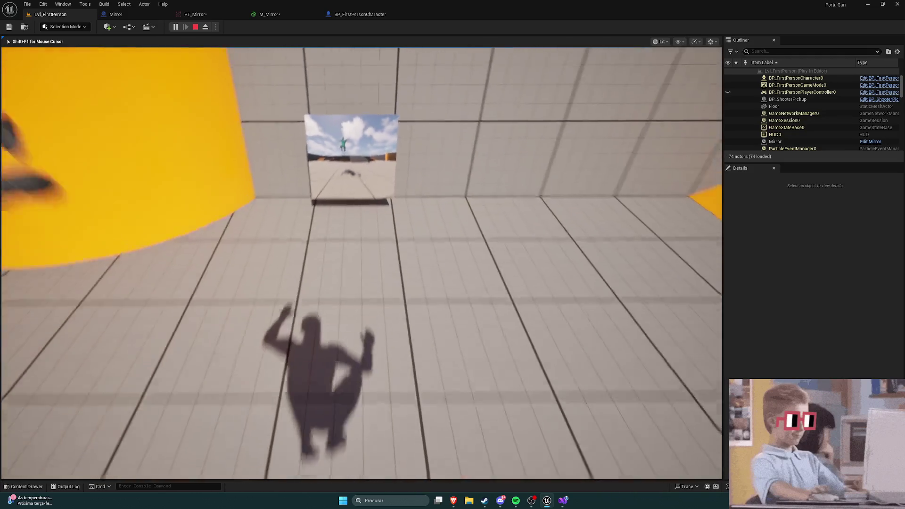
pyautogui.press('w')
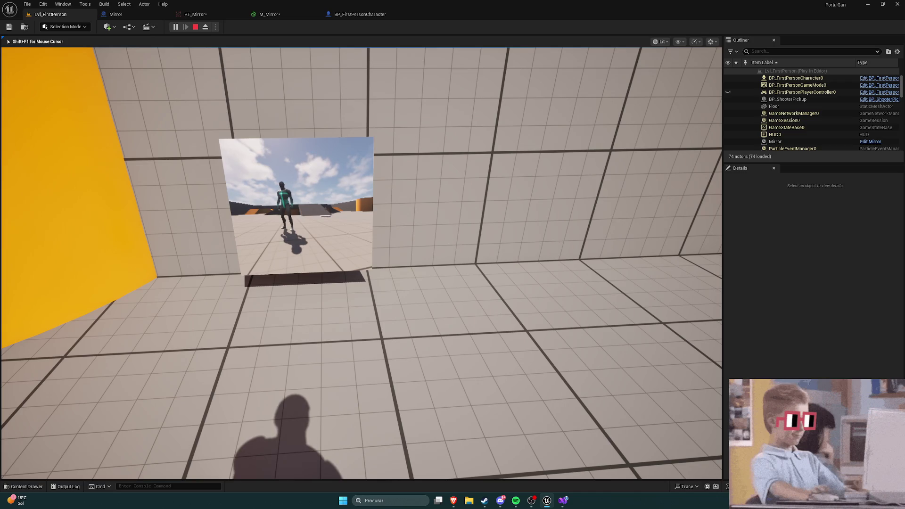
pyautogui.press('w')
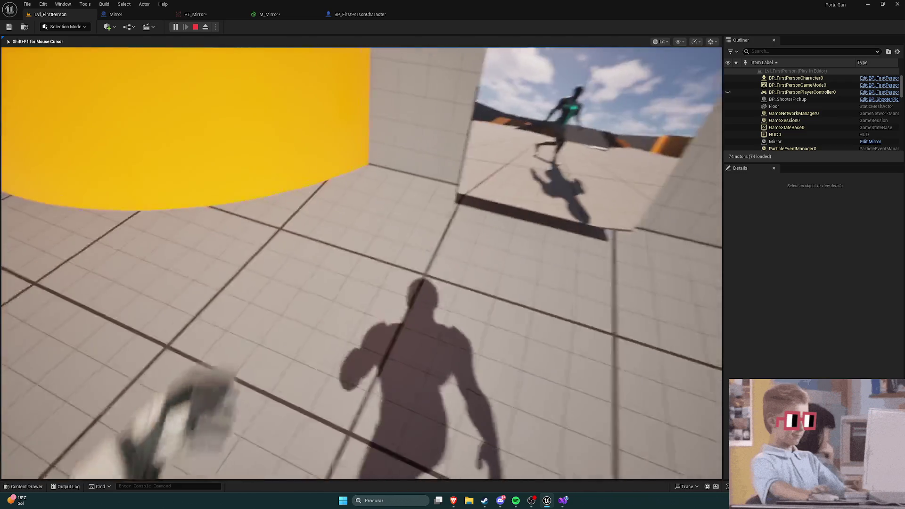
pyautogui.press('s')
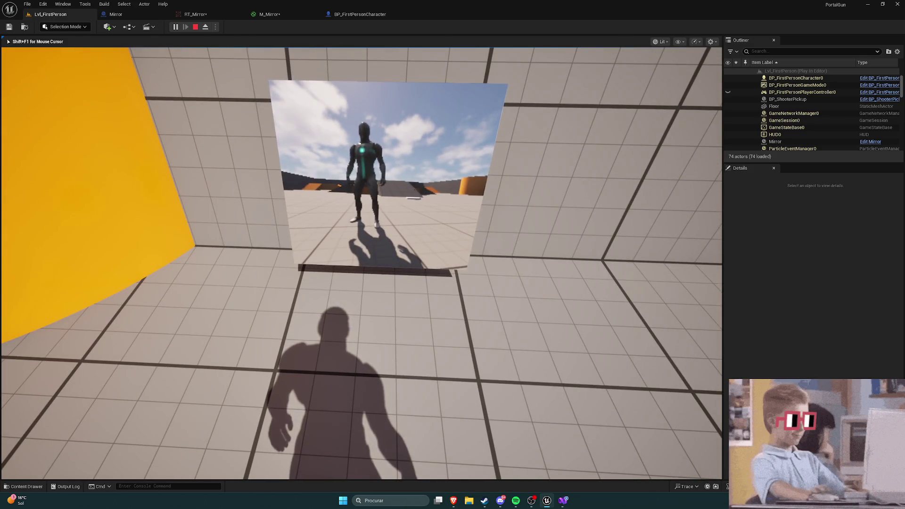
pyautogui.press('s')
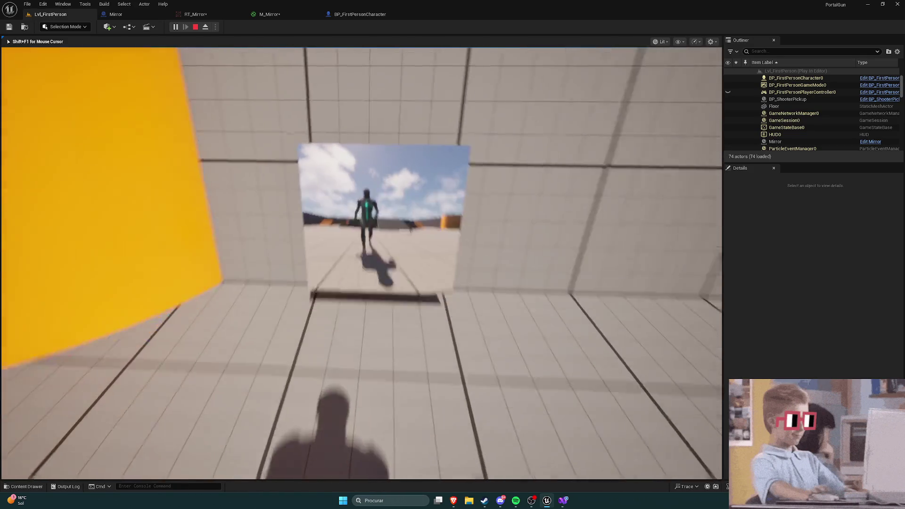
pyautogui.press('space')
pyautogui.press('space')
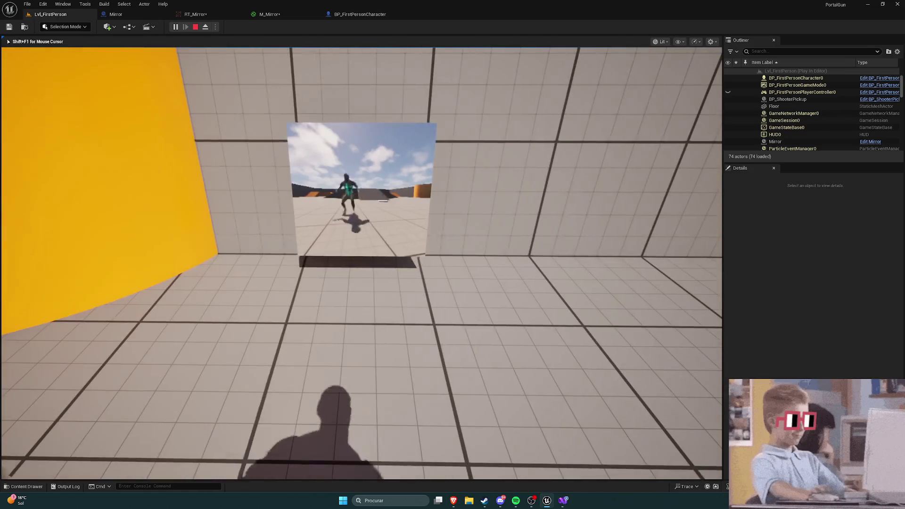
pyautogui.press('w')
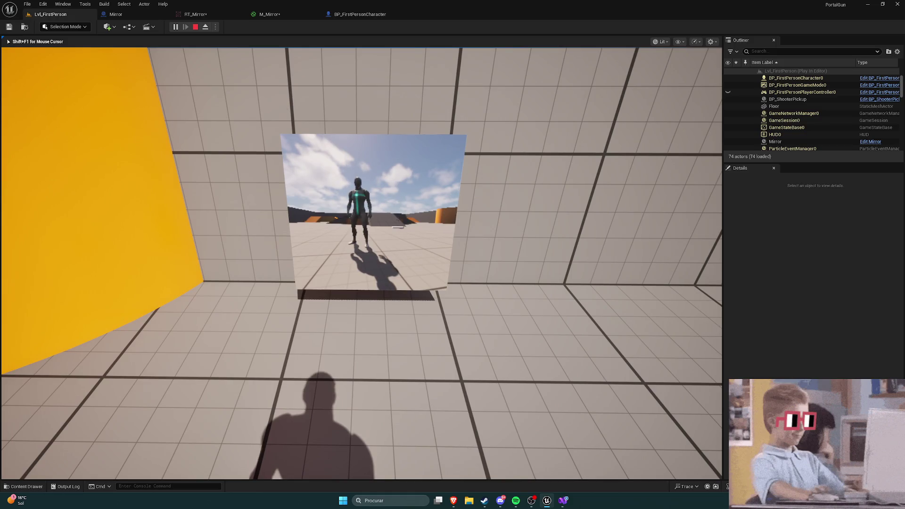
pyautogui.press('w')
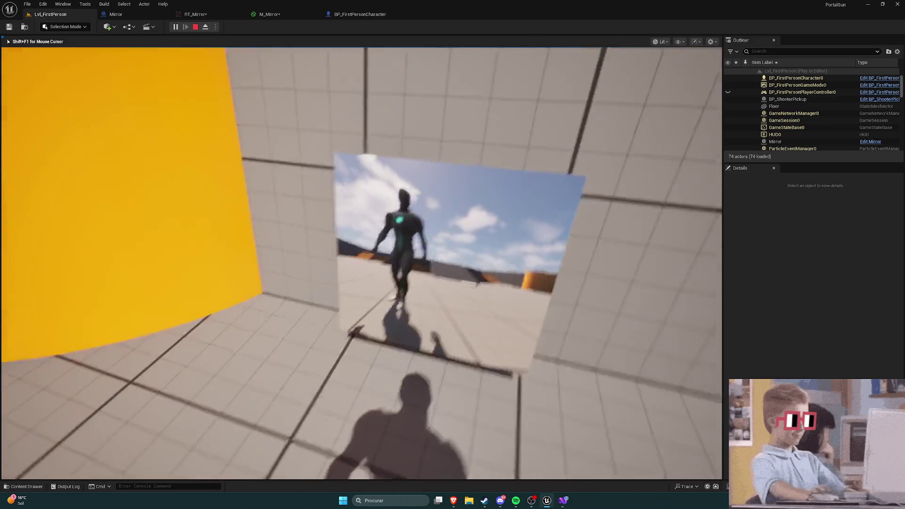
pyautogui.press('s')
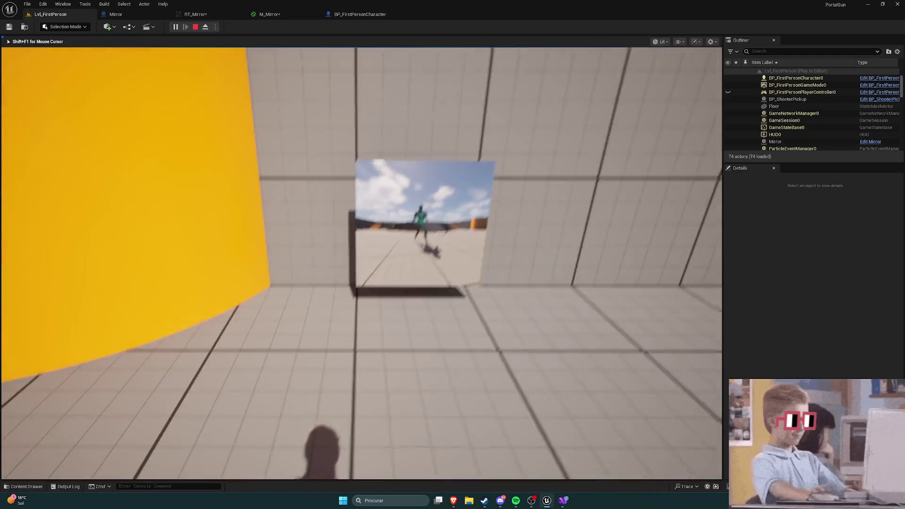
pyautogui.press('w')
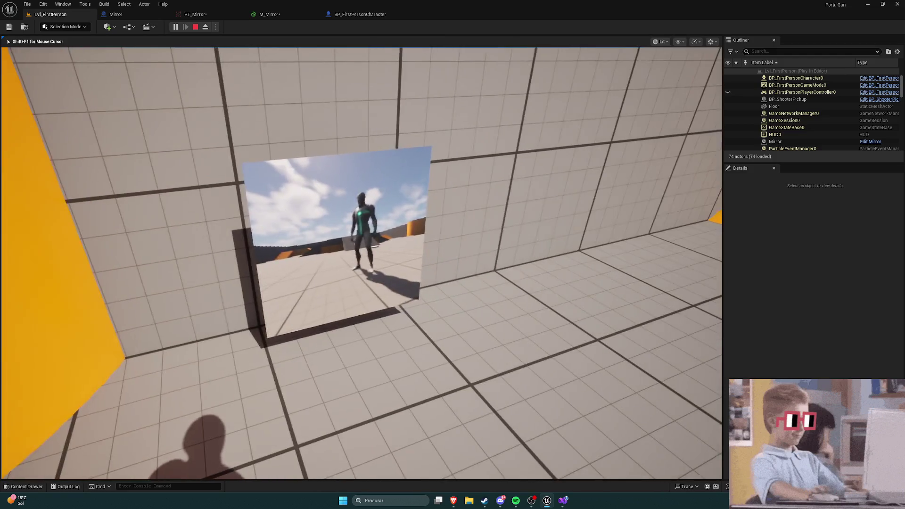
pyautogui.press('w')
pyautogui.press('w')
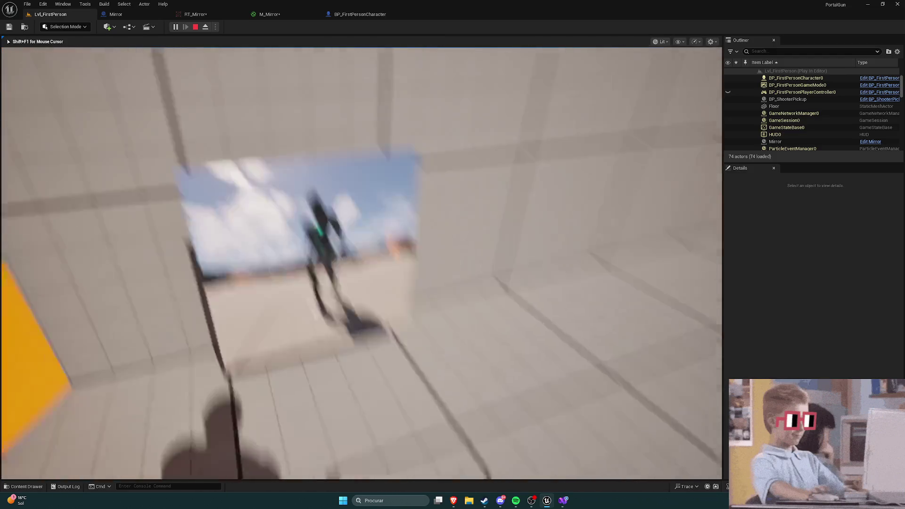
pyautogui.press('s')
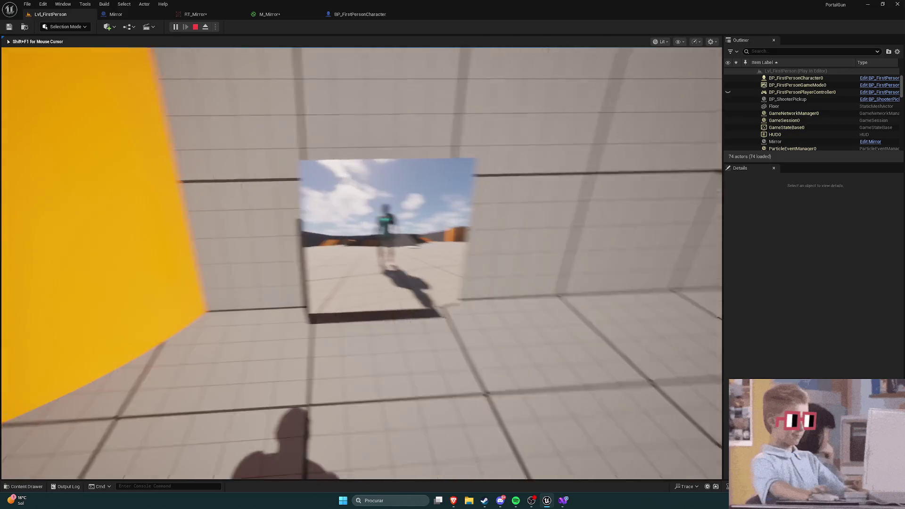
pyautogui.press('s')
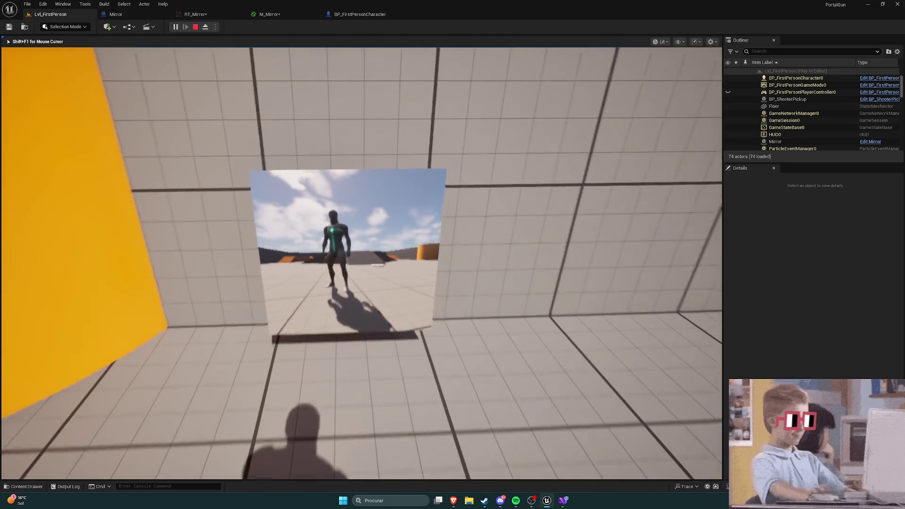
pyautogui.press('w')
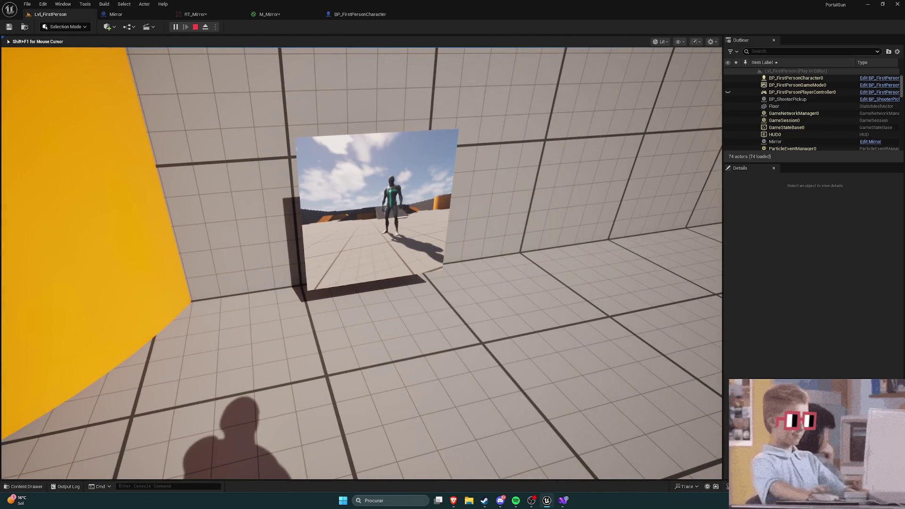
pyautogui.press('w')
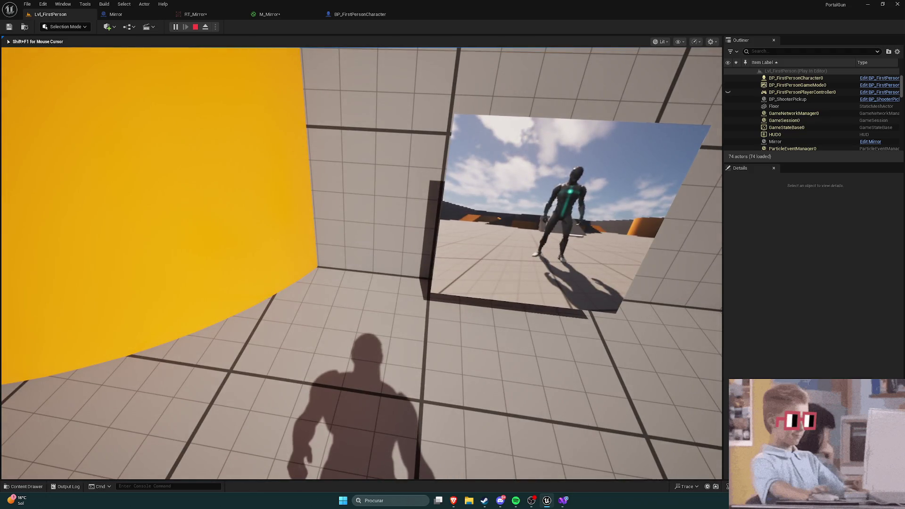
pyautogui.press('s')
pyautogui.press('space')
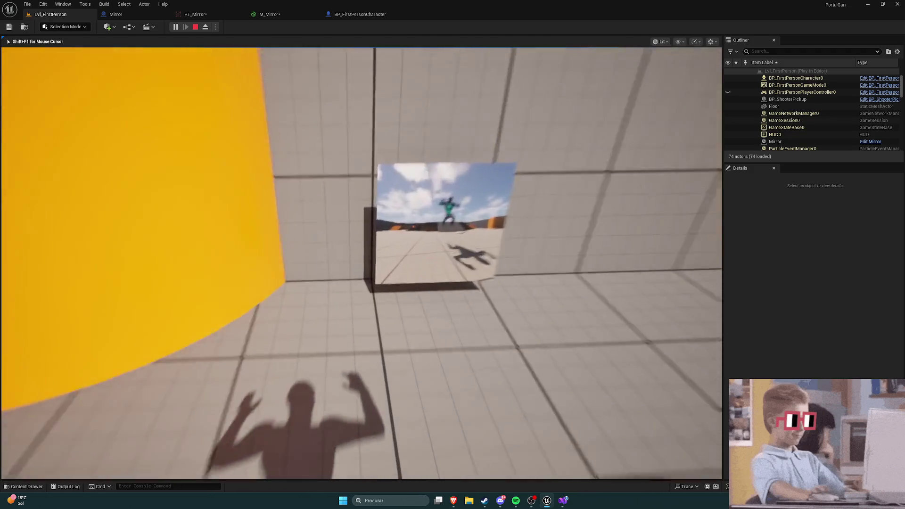
pyautogui.press('w')
pyautogui.press('Escape')
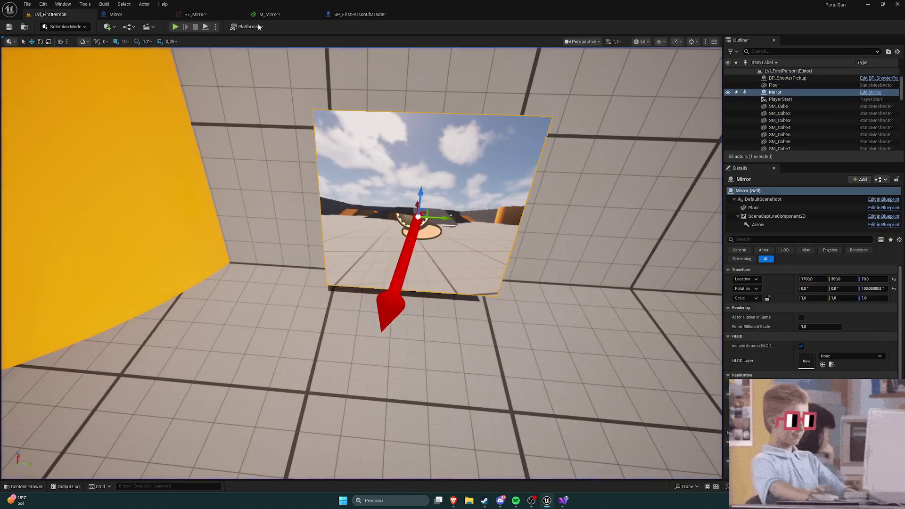
# Step: In the Mirror blueprint, set the plane's X and Y scale to 2.0
pyautogui.click(136, 14)
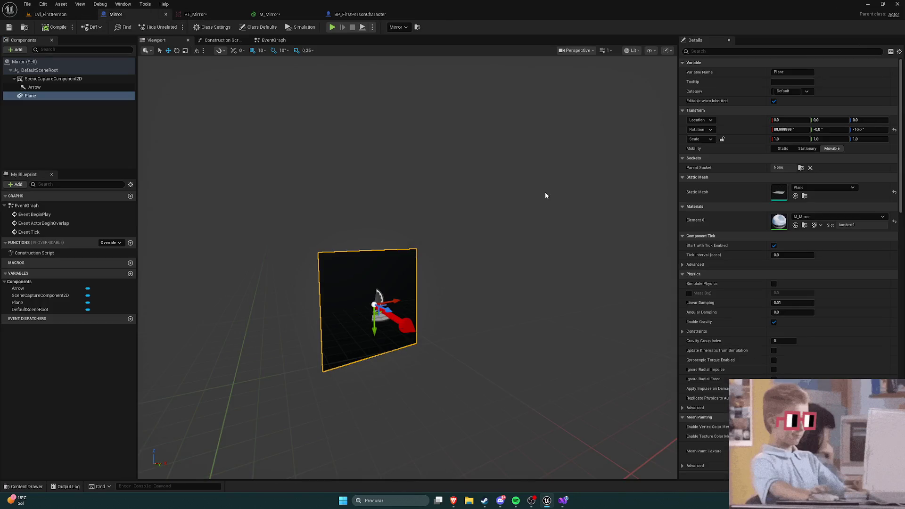
pyautogui.click(787, 138)
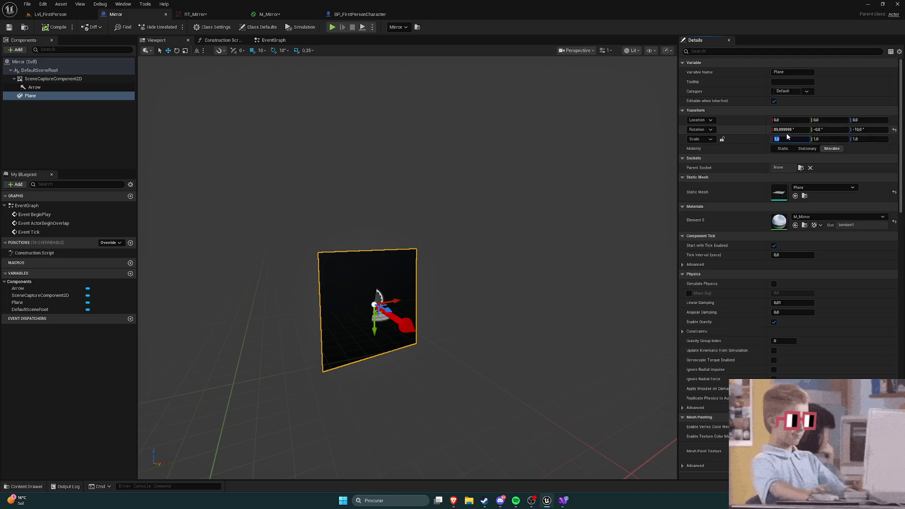
pyautogui.write('3')
pyautogui.press('Return')
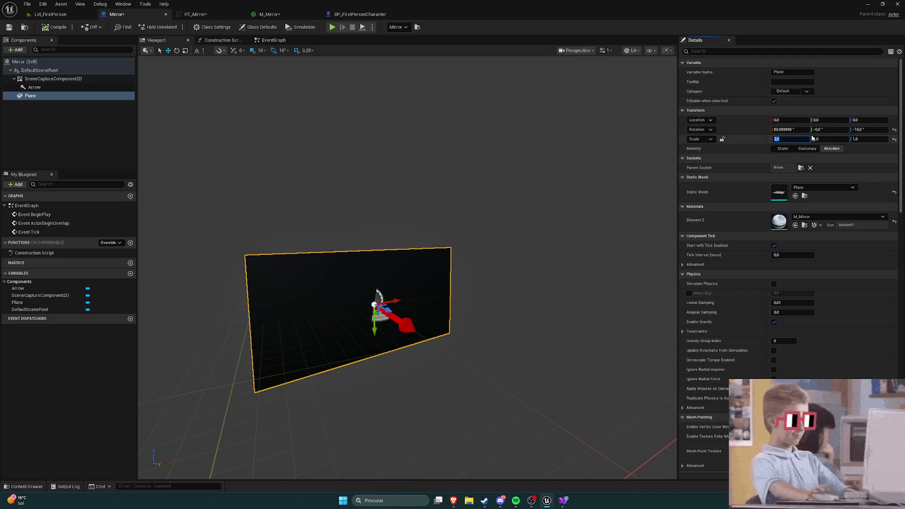
pyautogui.write('2')
pyautogui.press('Return')
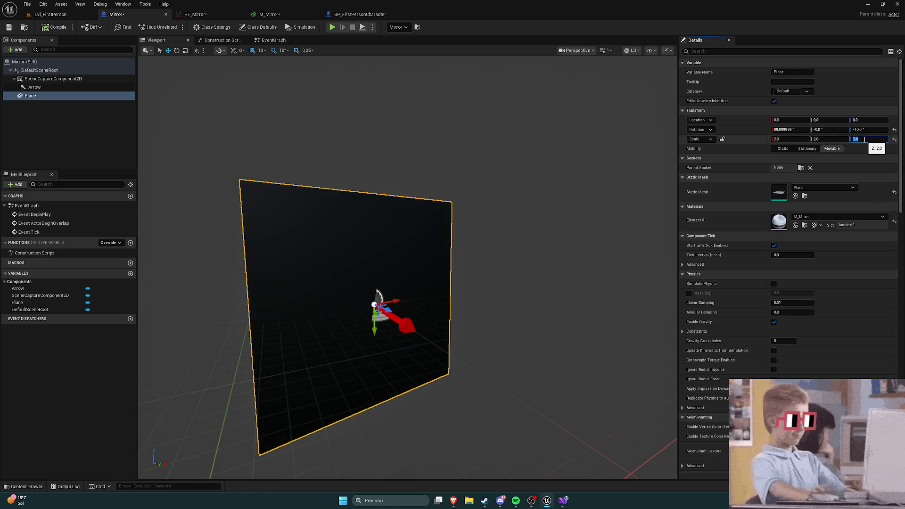
# Step: Move the Mirror actor up to Z 110 and over to Y 370, then play the level
pyautogui.click(51, 15)
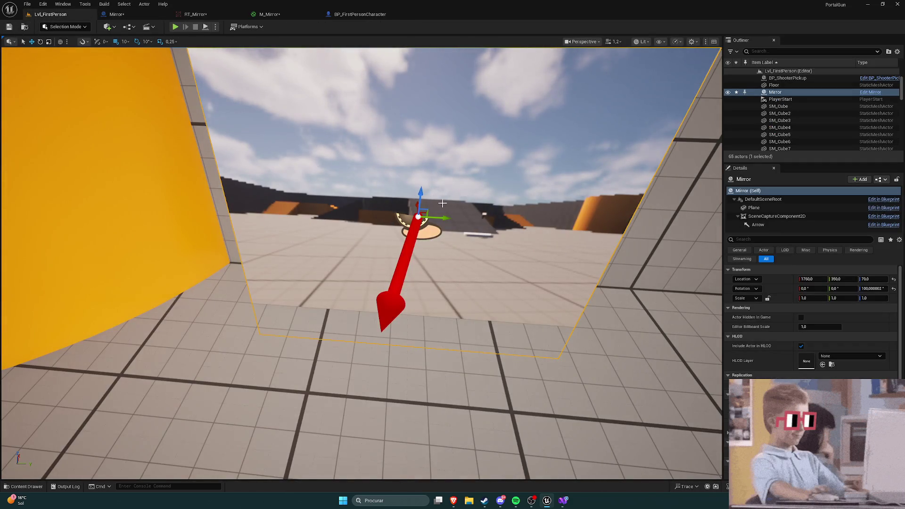
pyautogui.scroll(-5, 418, 217)
pyautogui.moveTo(405, 222); pyautogui.dragTo(406, 201)
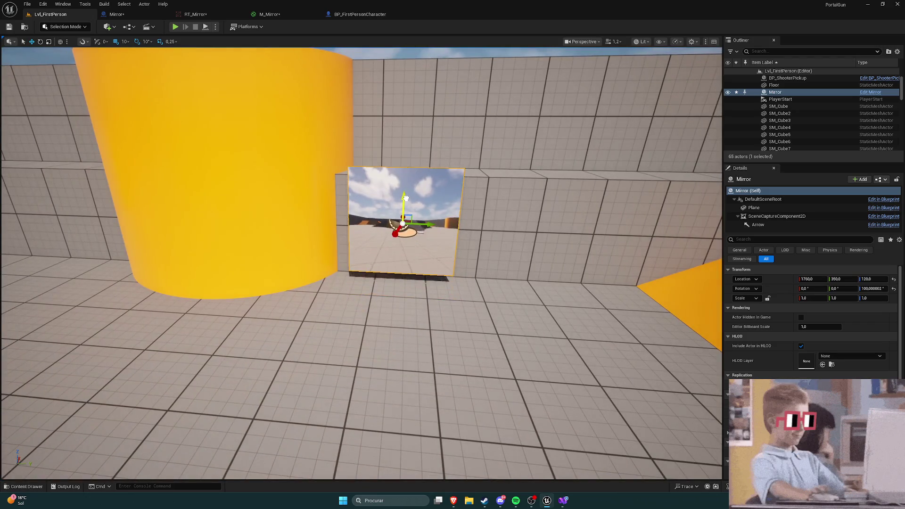
pyautogui.moveTo(426, 229); pyautogui.dragTo(436, 231)
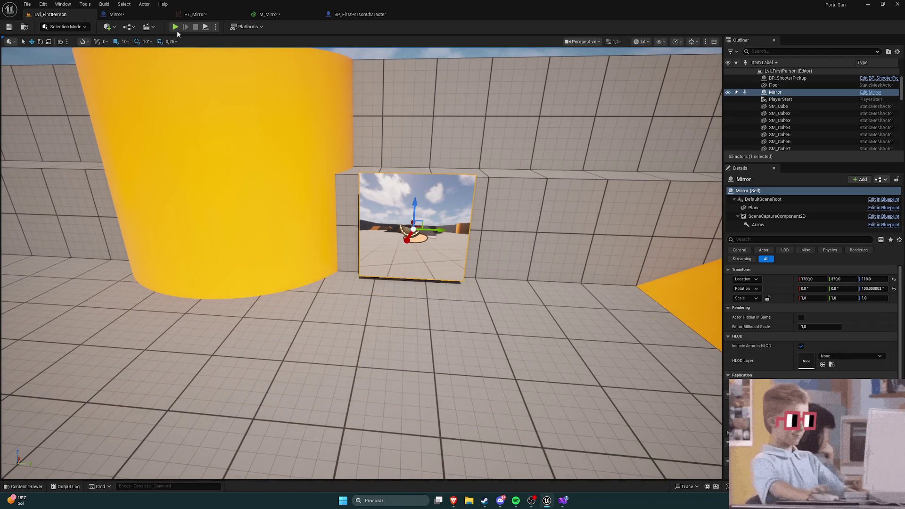
pyautogui.click(175, 27)
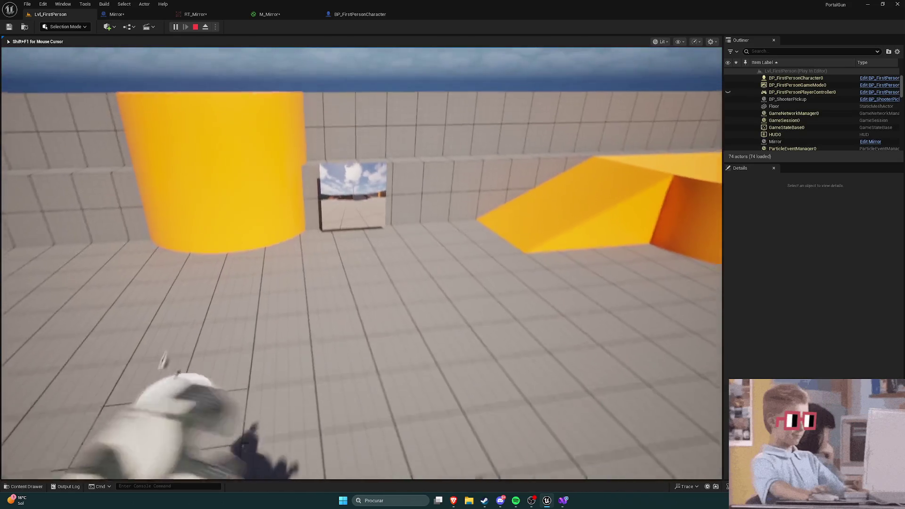
# Step: Walk the character up to and away from the enlarged mirror to check the reflection, then stop playing
pyautogui.press('w')
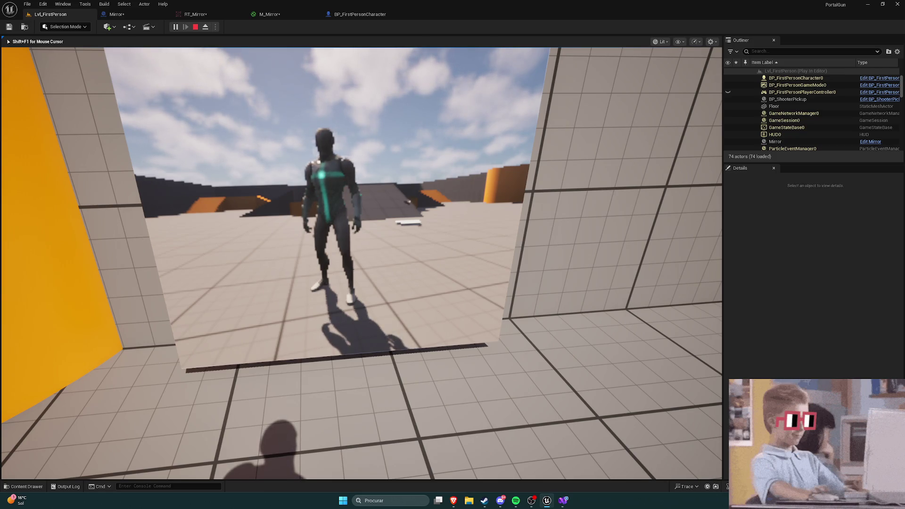
pyautogui.press('w')
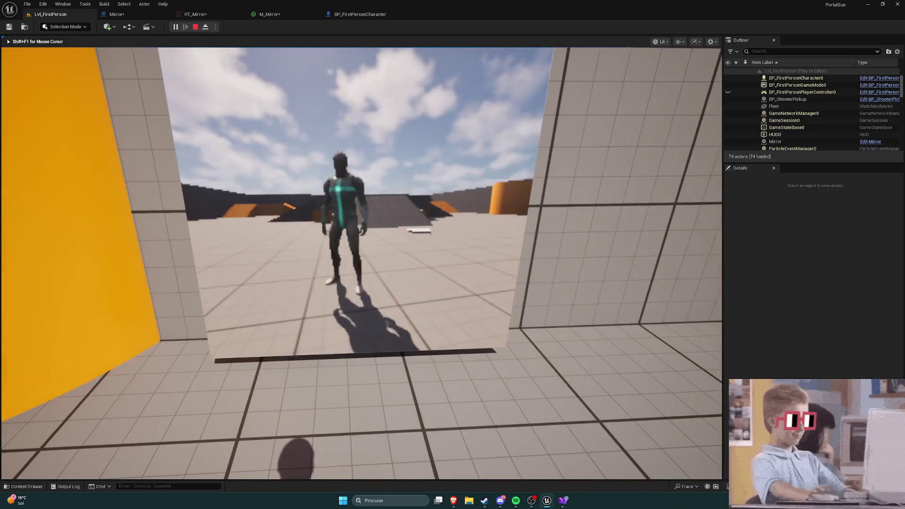
pyautogui.press('w')
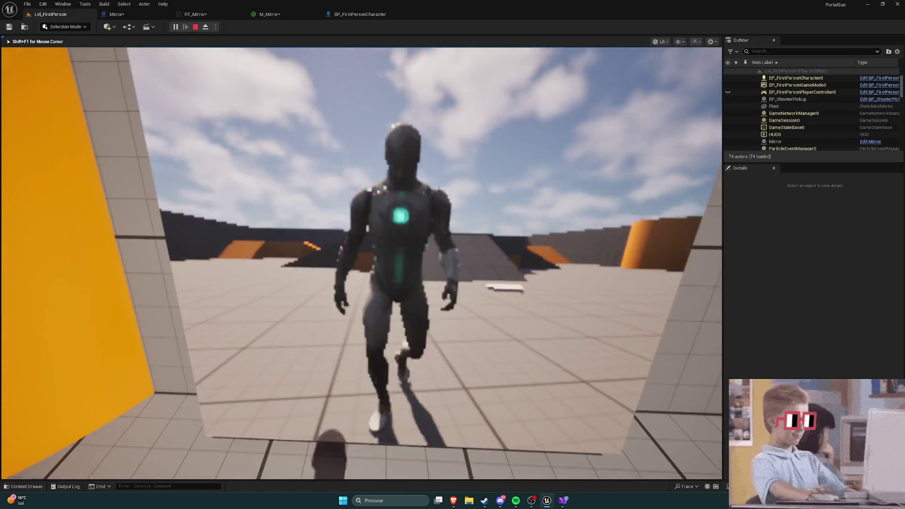
pyautogui.press('w')
pyautogui.press('s')
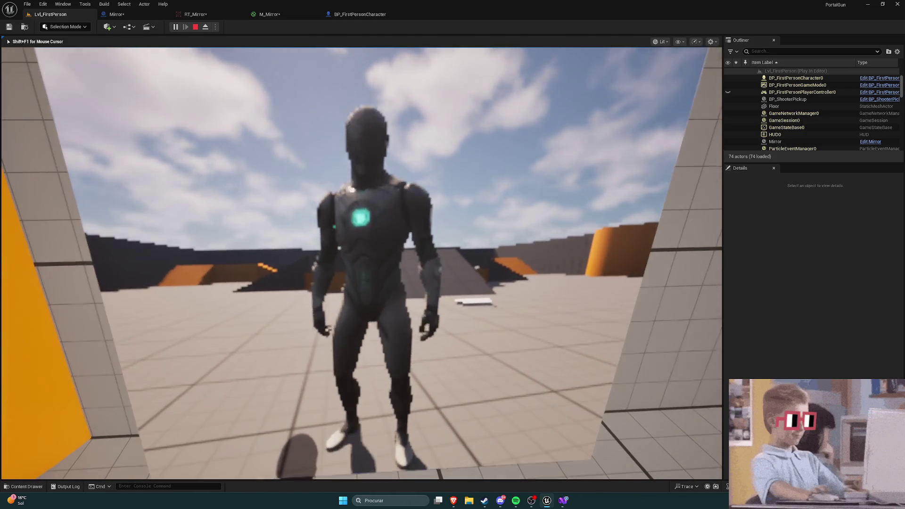
pyautogui.press('s')
pyautogui.press('w')
pyautogui.press('s')
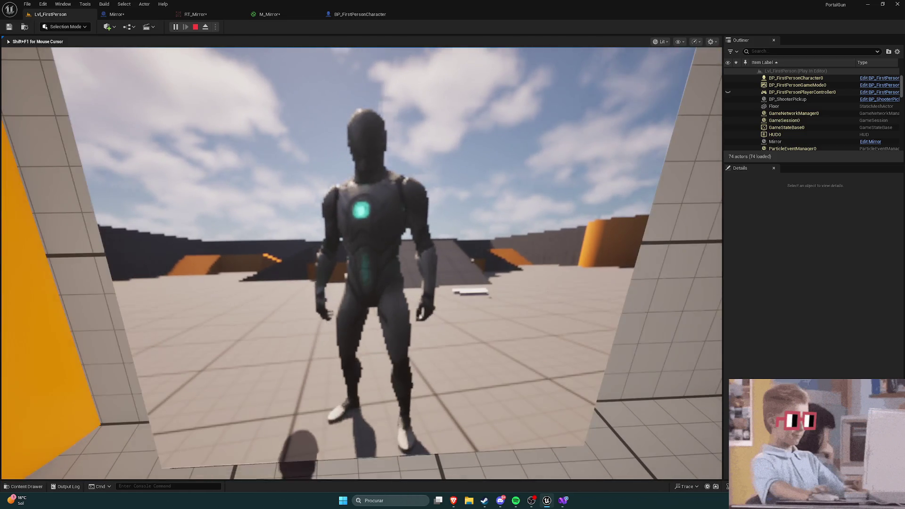
pyautogui.press('Escape')
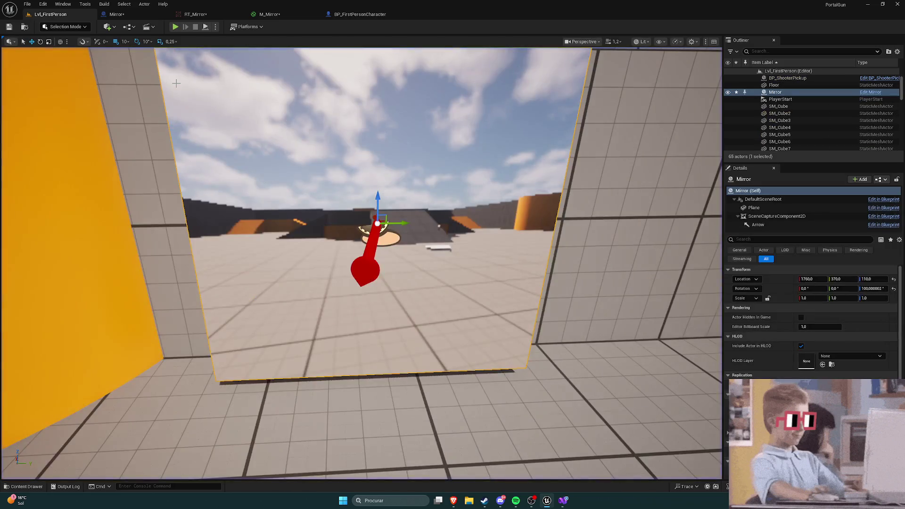
# Step: Save RT_Mirror, set its Size X and Size Y to 2000, and play Lvl_FirstPerson again
pyautogui.click(195, 14)
pyautogui.click(14, 29)
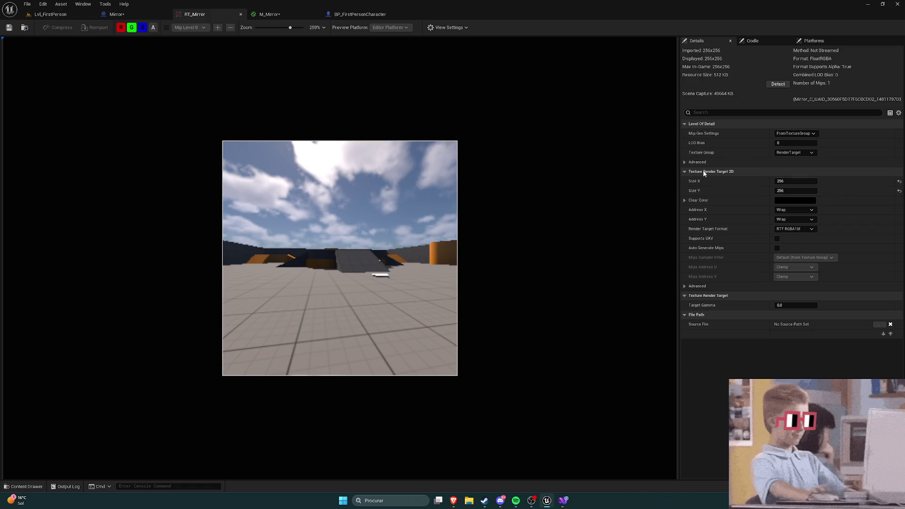
pyautogui.click(780, 182)
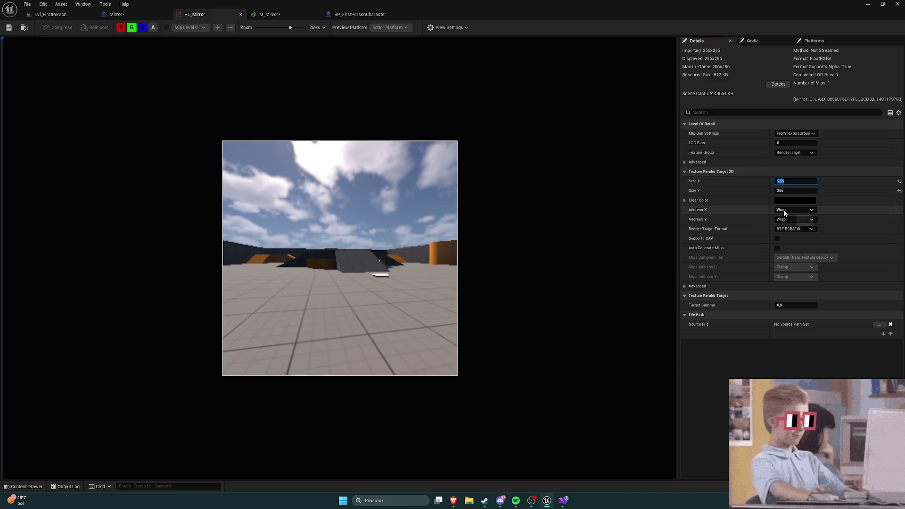
pyautogui.write('20')
pyautogui.press('Tab')
pyautogui.write('2000')
pyautogui.press('Return')
pyautogui.click(824, 356)
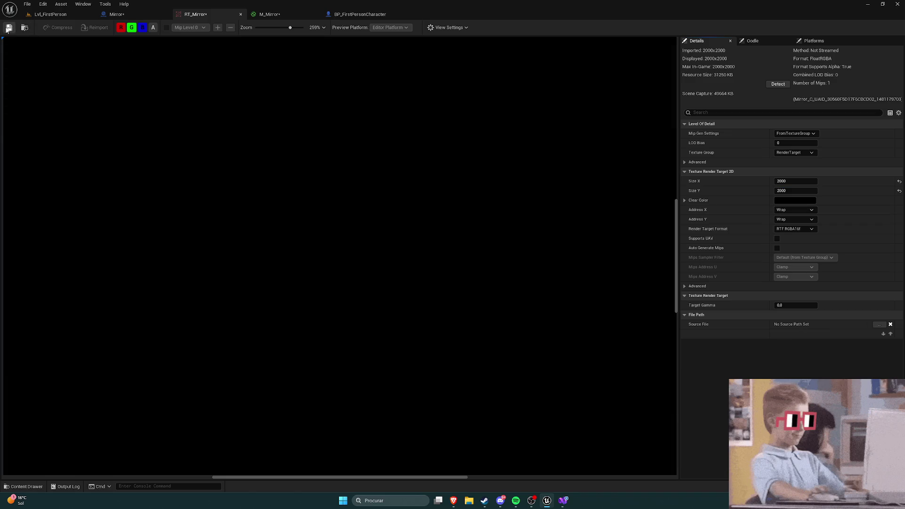
pyautogui.click(49, 14)
pyautogui.click(176, 27)
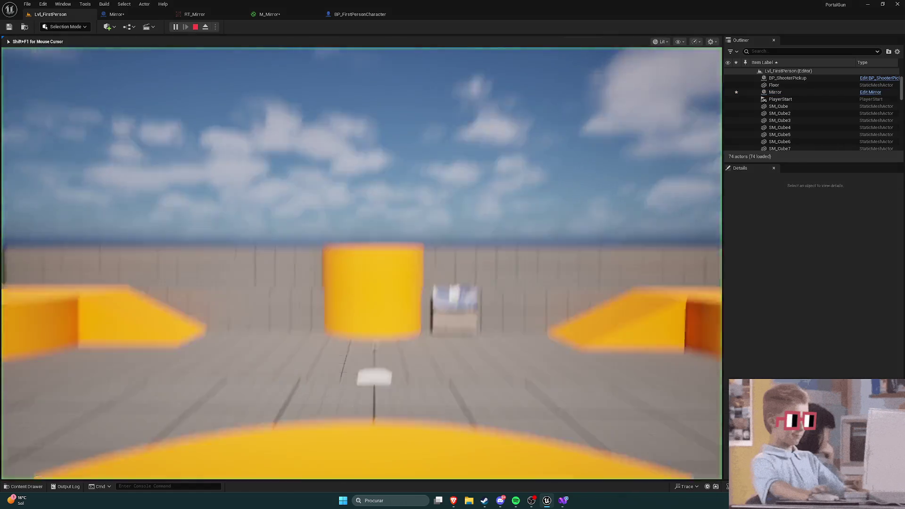
# Step: Walk up to the mirror and jump in front of it to check the 2000x2000 reflection
pyautogui.press('w')
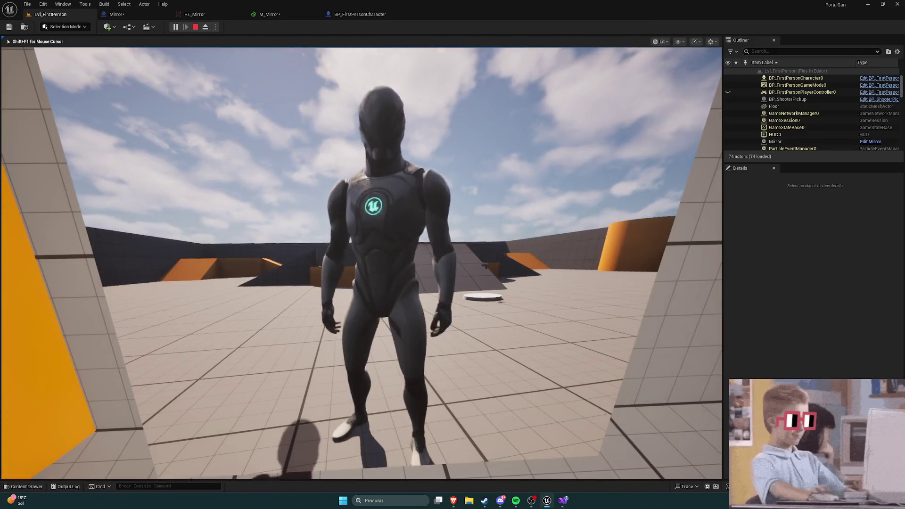
pyautogui.press('s')
pyautogui.press('w')
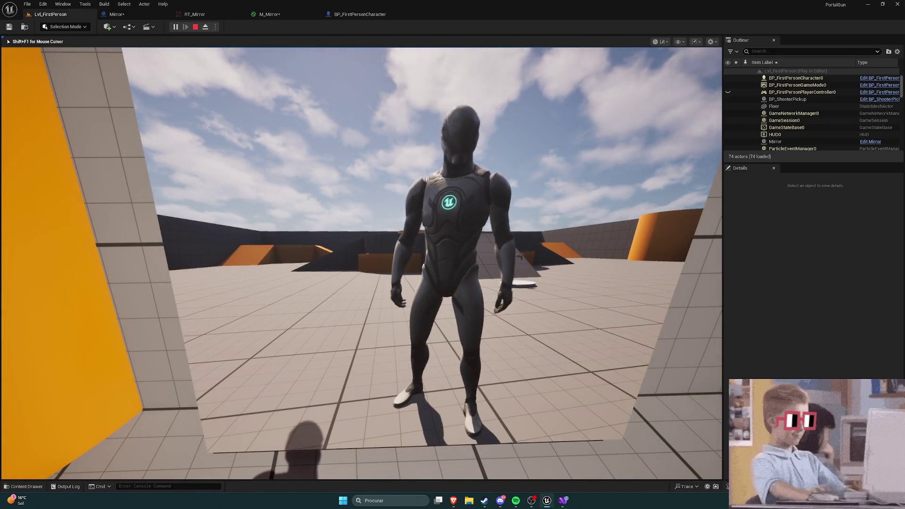
pyautogui.press('space')
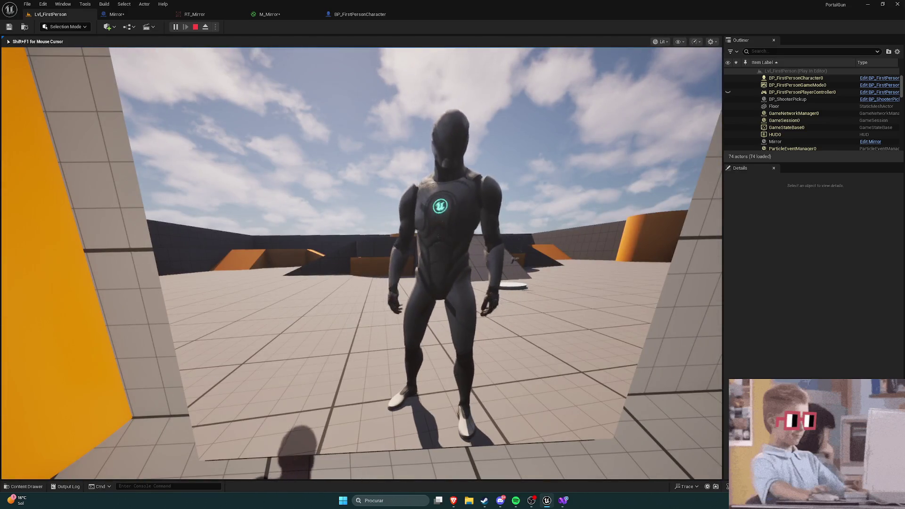
pyautogui.press('w')
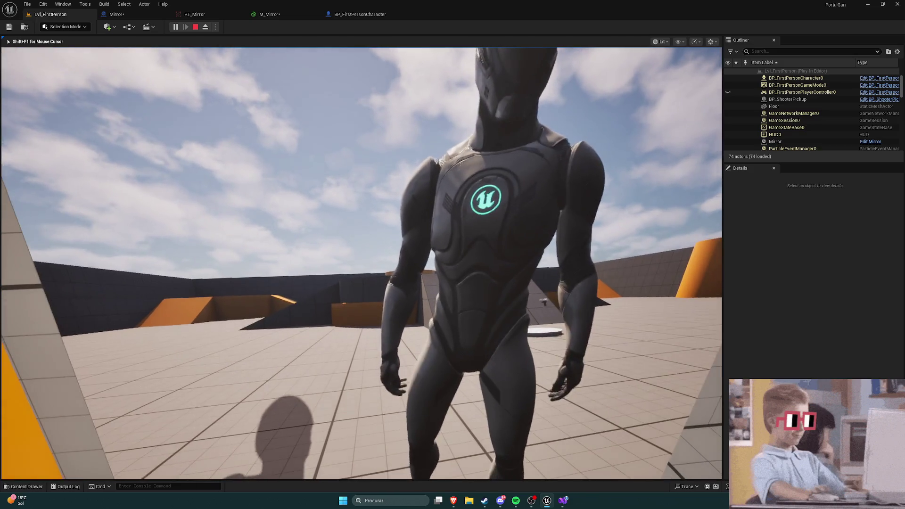
pyautogui.press('s')
# Step: Back away and jump a few more times while watching the reflection, then stop the game
pyautogui.press('space')
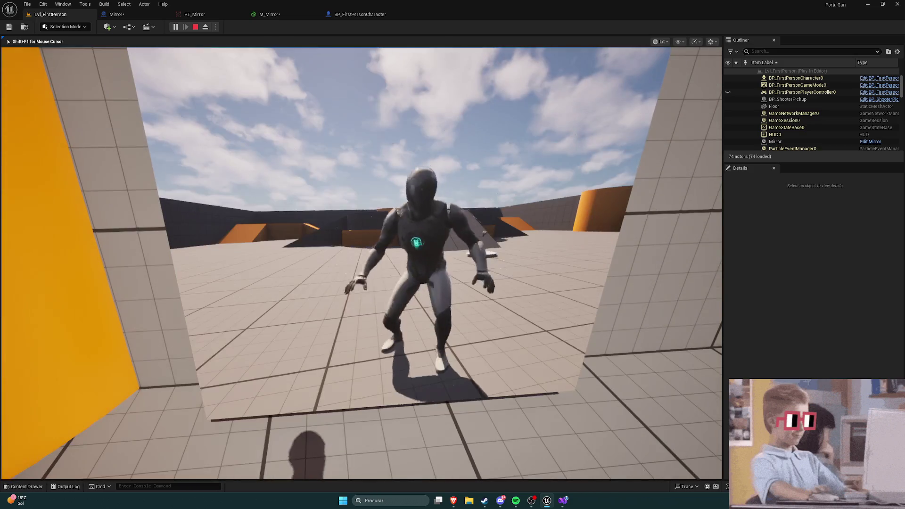
pyautogui.press('s')
pyautogui.press('space')
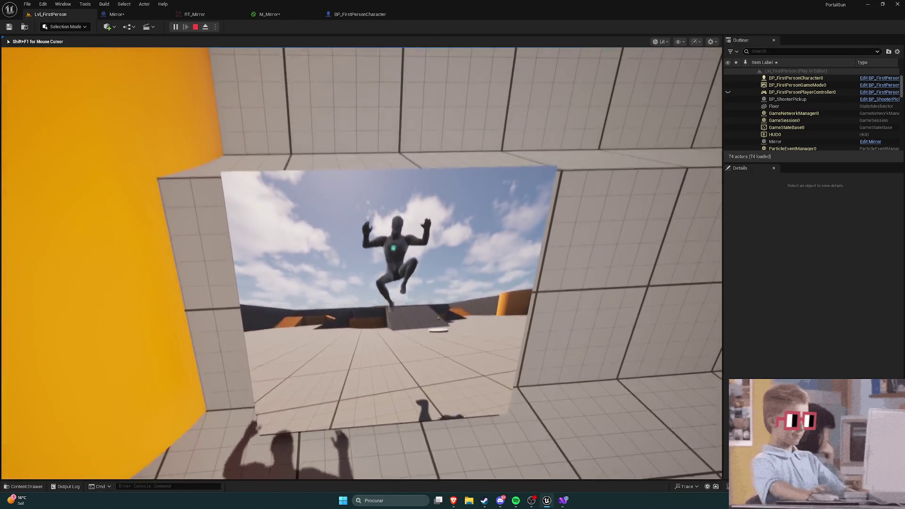
pyautogui.press('space')
pyautogui.press('w')
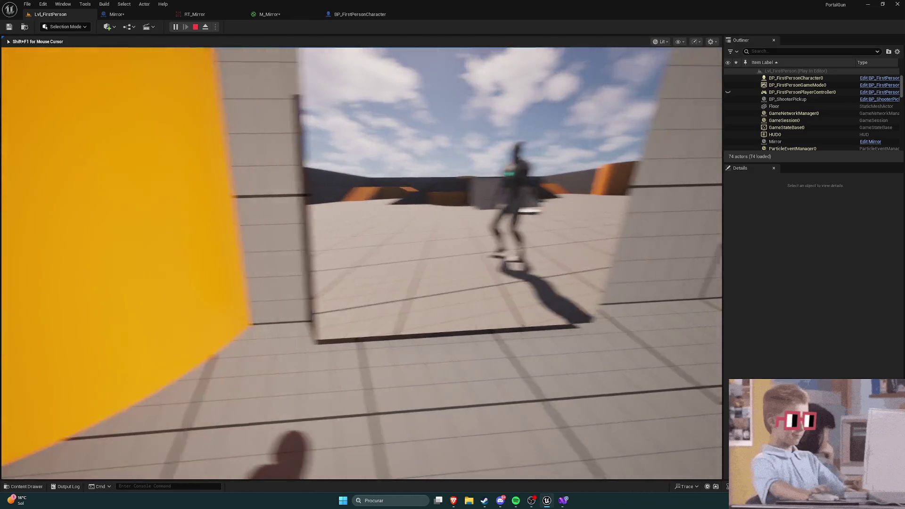
pyautogui.press('s')
pyautogui.press('d')
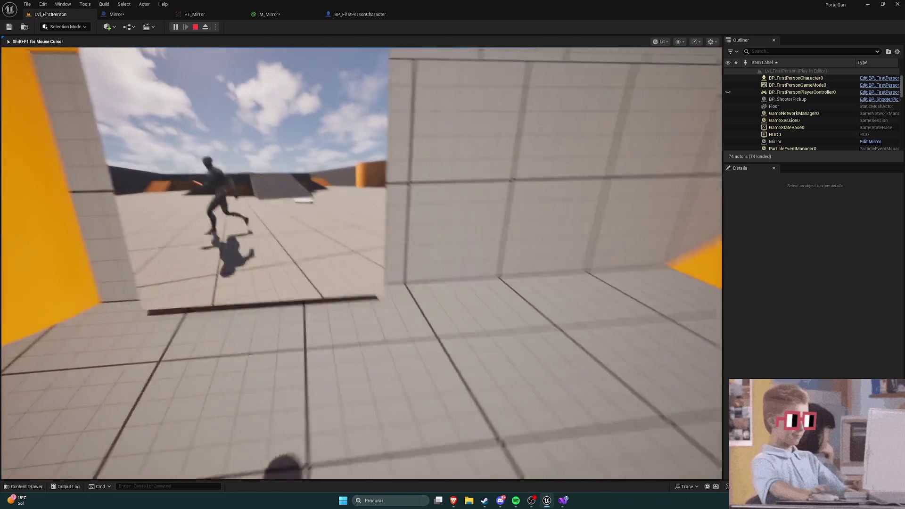
pyautogui.hotkey('shift', 'F1')
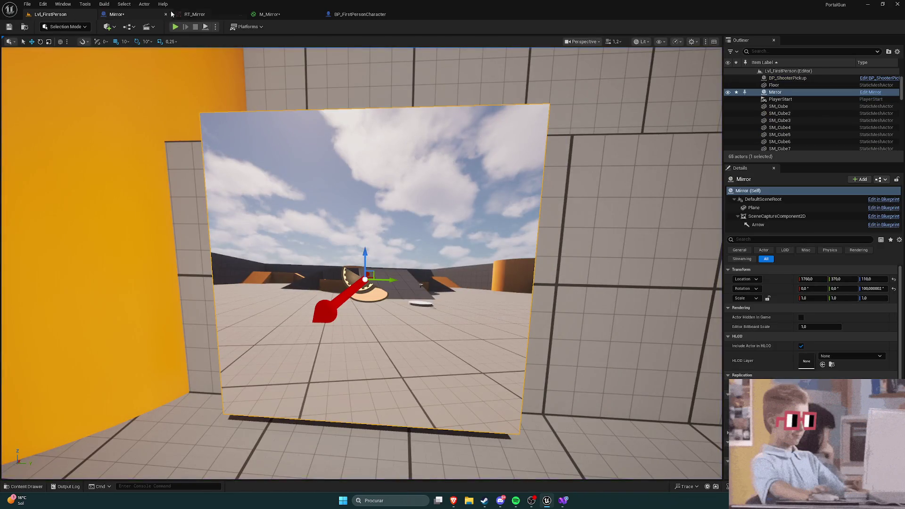
# Step: Look over the RT_Mirror preview, save the Mirror blueprint, and switch to the Brave browser
pyautogui.click(191, 14)
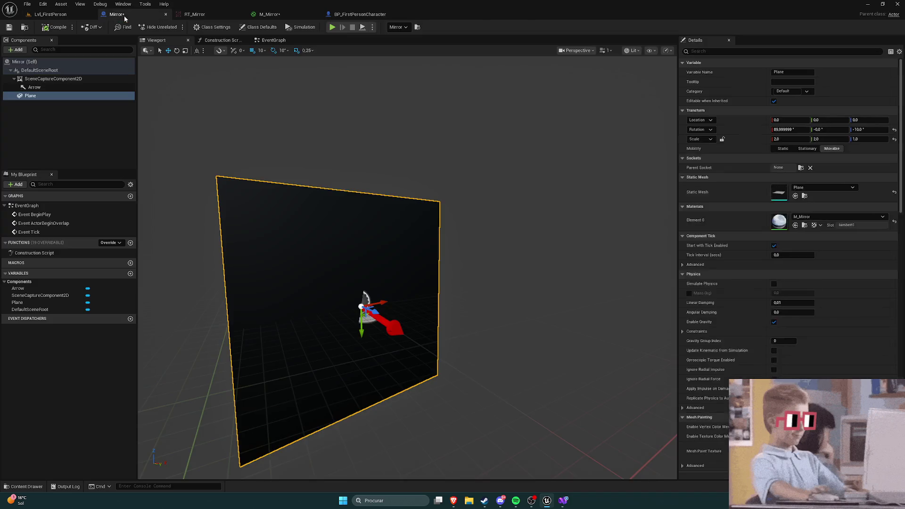
pyautogui.click(116, 14)
pyautogui.click(8, 26)
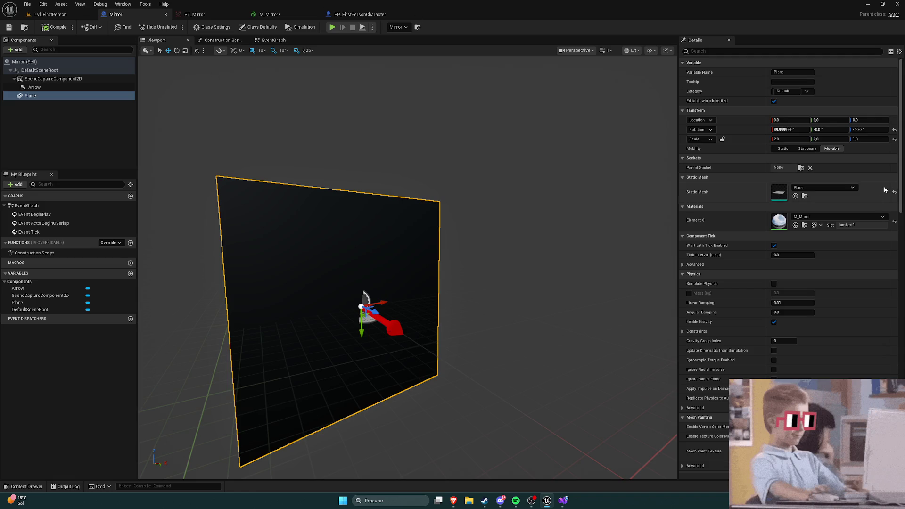
pyautogui.hotkey('alt', 'Tab')
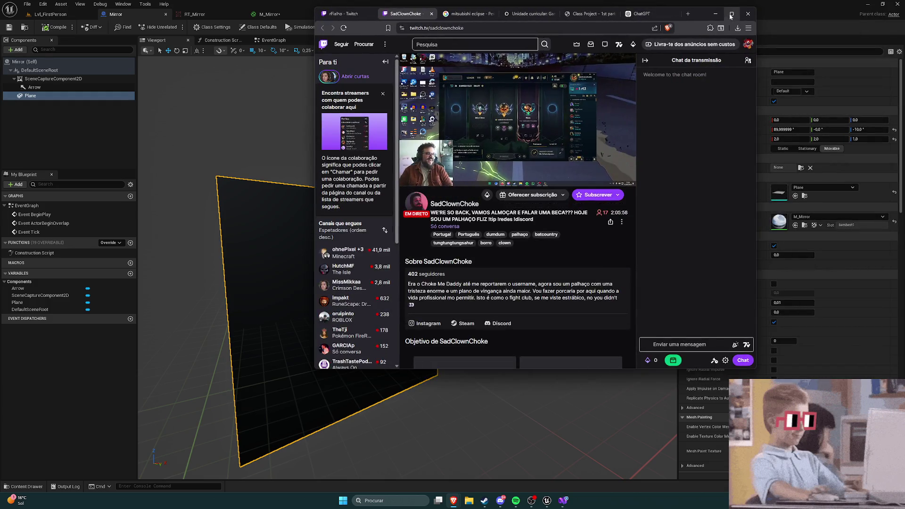
# Step: Maximize the Twitch window and unmute the stream, then minimize the browser back to Unreal
pyautogui.press('super+Up')
pyautogui.click(122, 432)
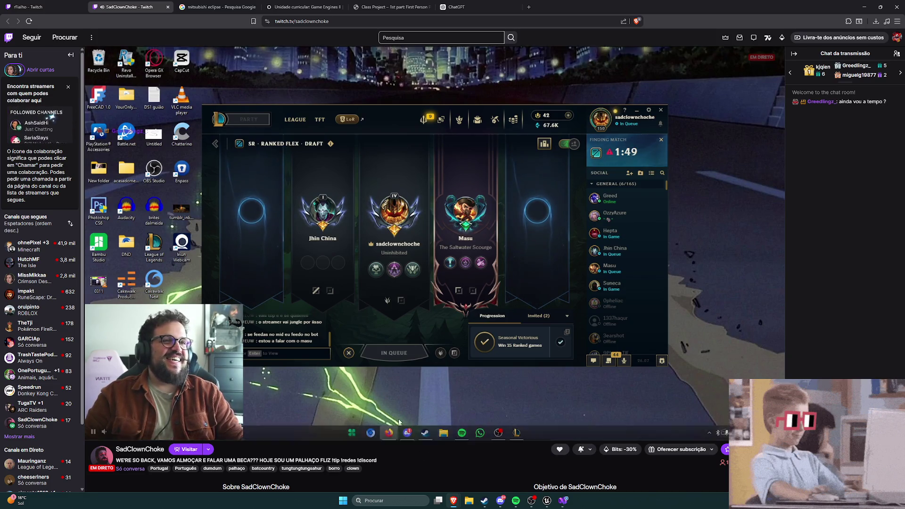
pyautogui.hotkey('alt', 'Tab')
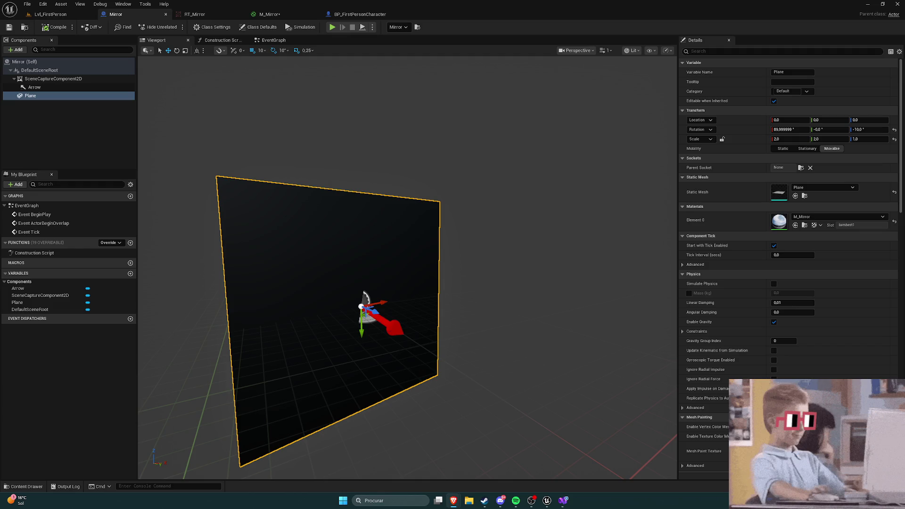
pyautogui.hotkey('alt', 'Tab')
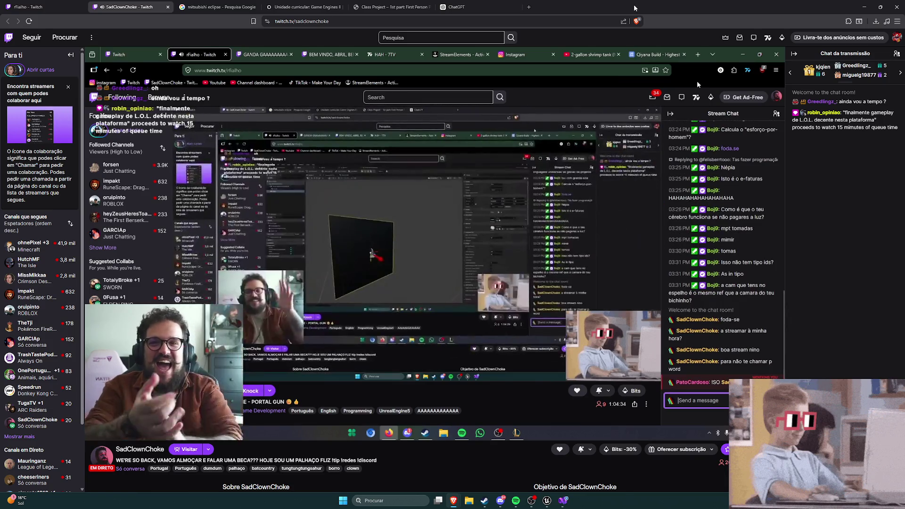
pyautogui.click(864, 7)
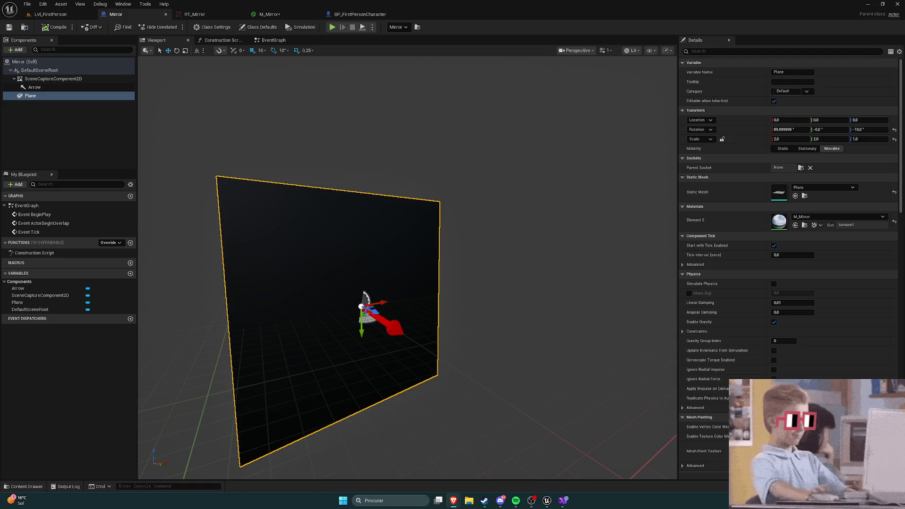
pyautogui.click(258, 145)
# Step: Switch to the Mirror blueprint tab and scroll through the Plane component's Details using M_Mirror
pyautogui.click(270, 14)
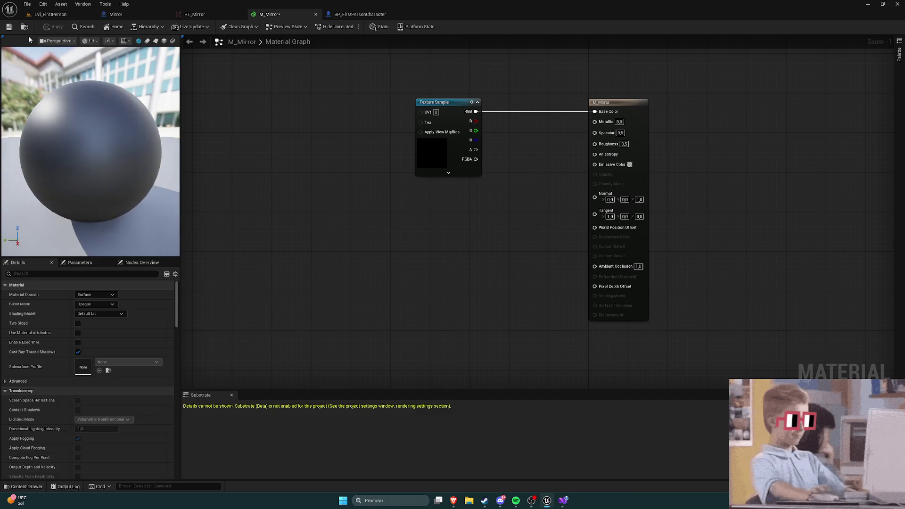
pyautogui.click(49, 14)
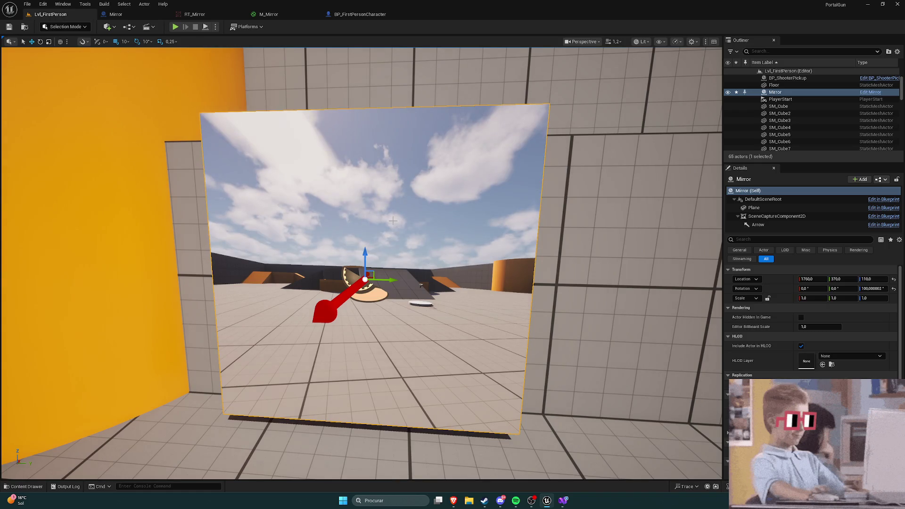
pyautogui.click(116, 14)
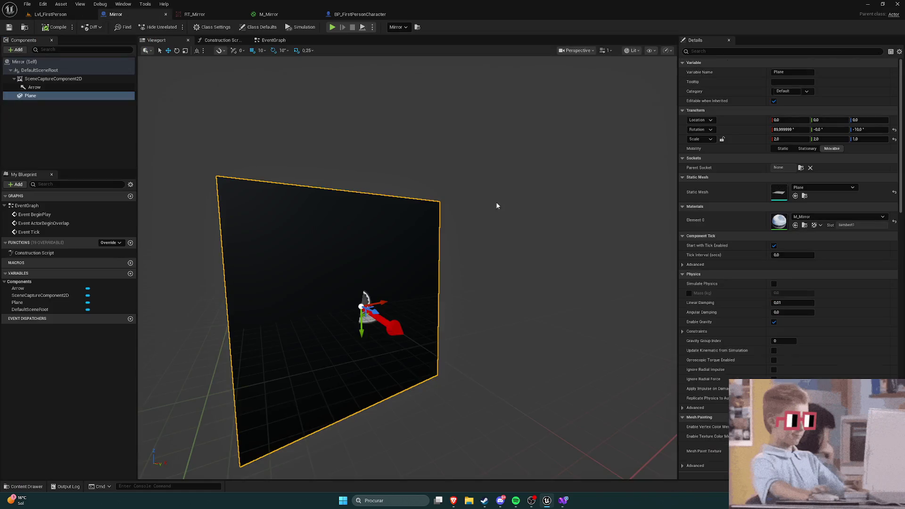
pyautogui.scroll(-4, 754, 271)
pyautogui.scroll(-3, 737, 262)
pyautogui.scroll(-7, 723, 228)
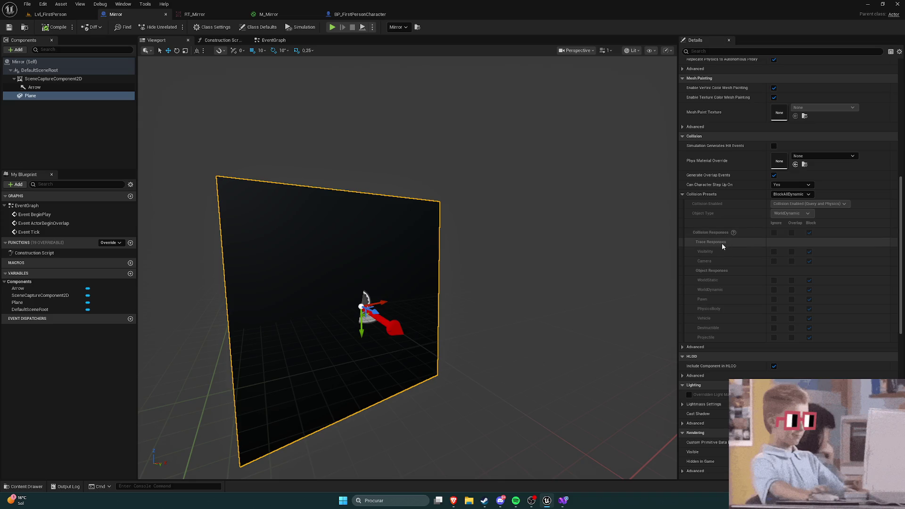
pyautogui.scroll(-2, 725, 241)
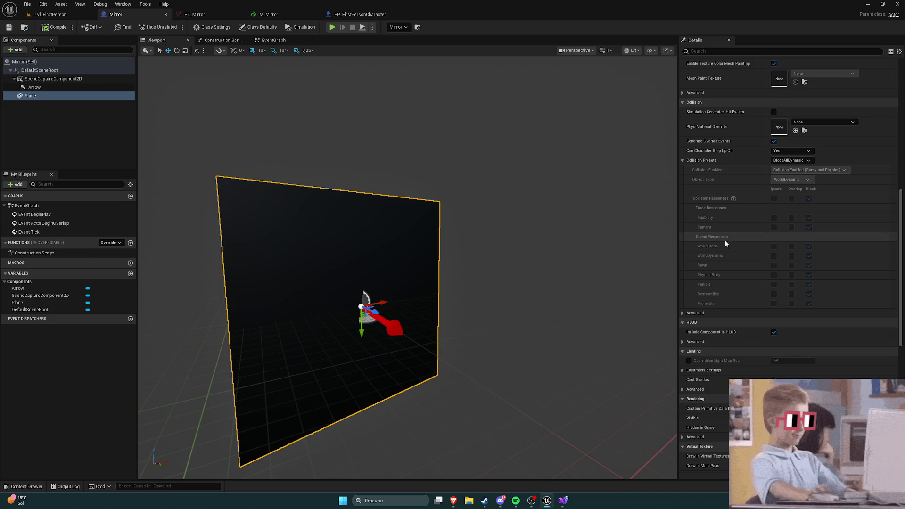
pyautogui.scroll(-3, 730, 208)
pyautogui.scroll(12, 730, 212)
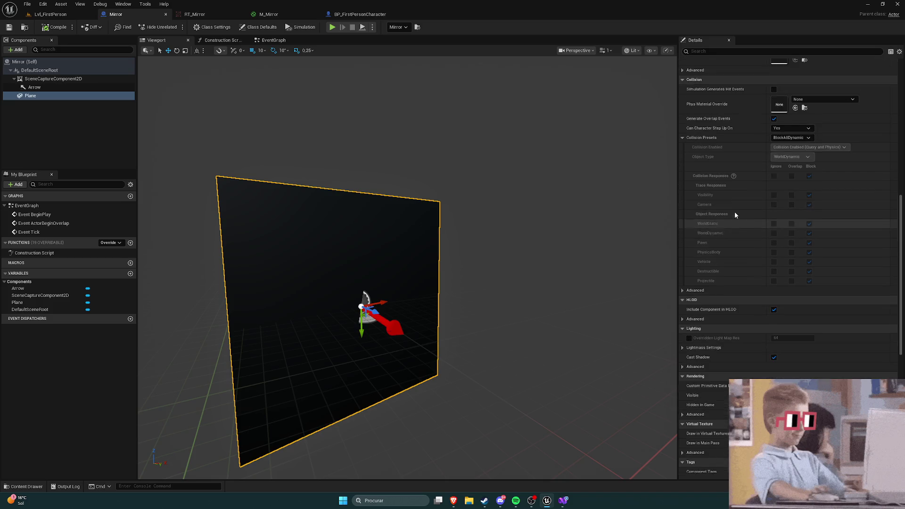
pyautogui.scroll(-11, 734, 221)
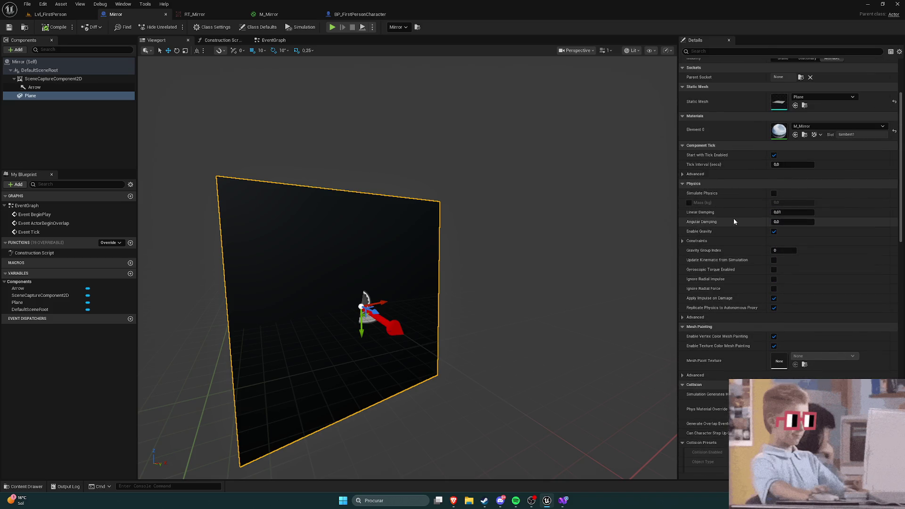
pyautogui.scroll(-10, 732, 223)
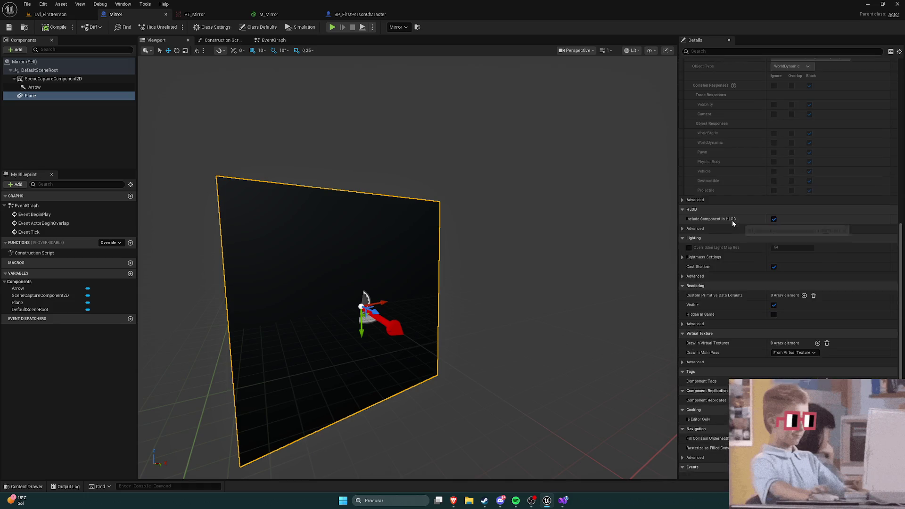
pyautogui.scroll(18, 735, 226)
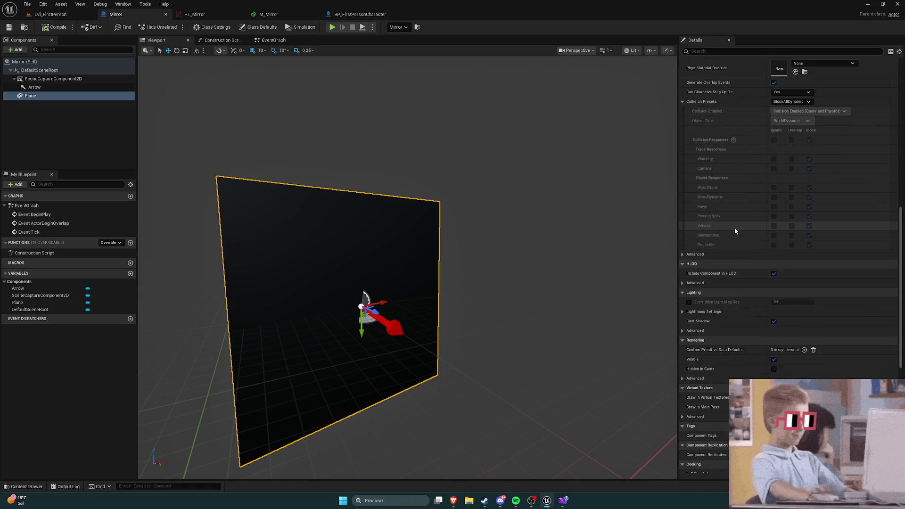
# Step: Scroll back up the Details panel, then select the mirror's scene capture component
pyautogui.scroll(3, 728, 233)
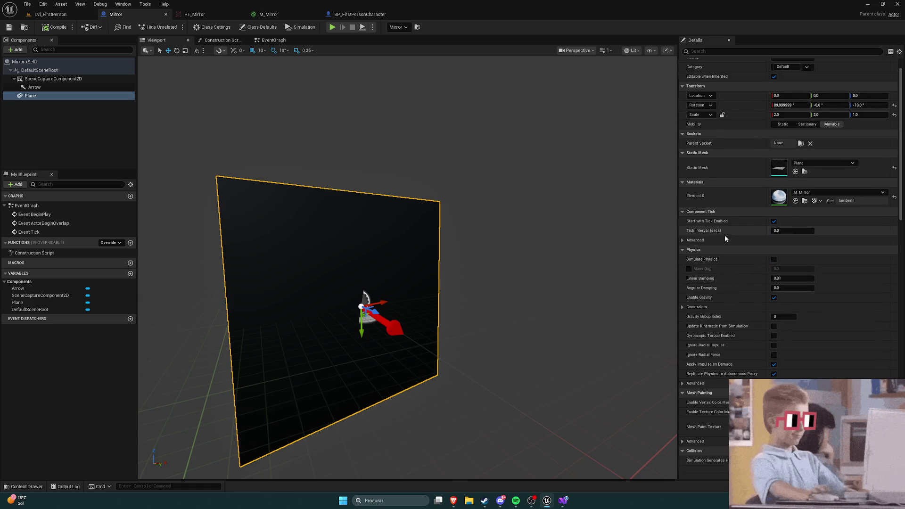
pyautogui.scroll(-5, 725, 240)
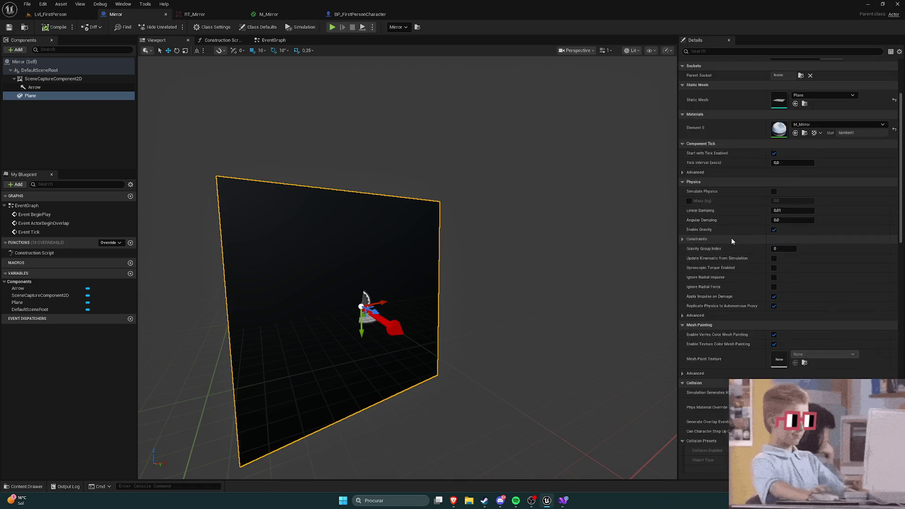
pyautogui.scroll(2, 729, 238)
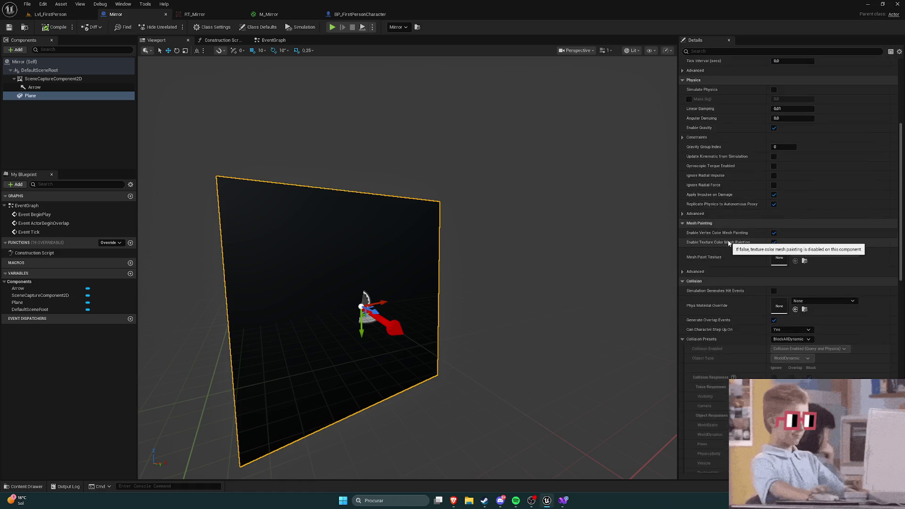
pyautogui.scroll(-3, 728, 243)
pyautogui.scroll(-2, 728, 243)
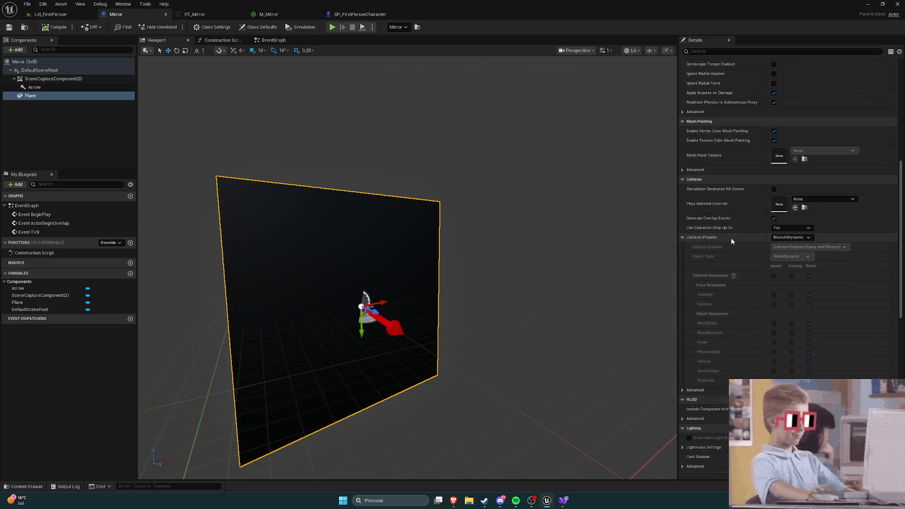
pyautogui.scroll(6, 736, 240)
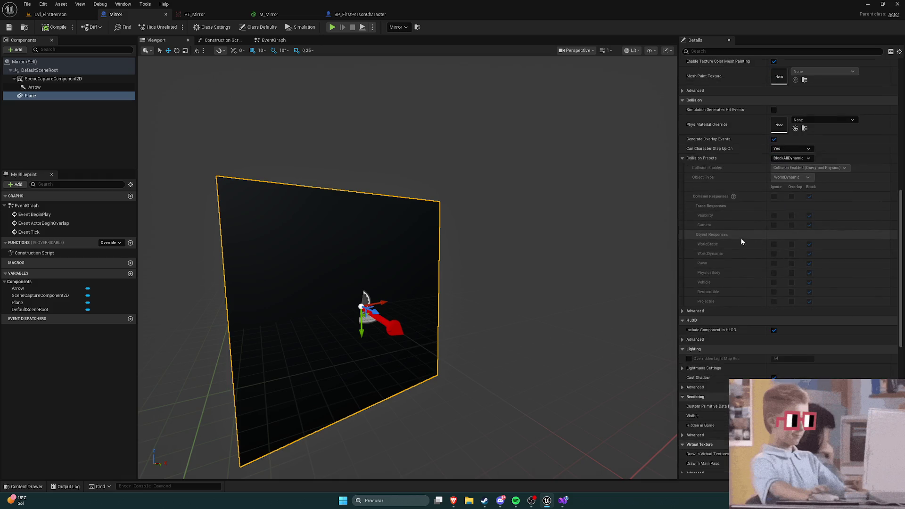
pyautogui.scroll(2, 736, 240)
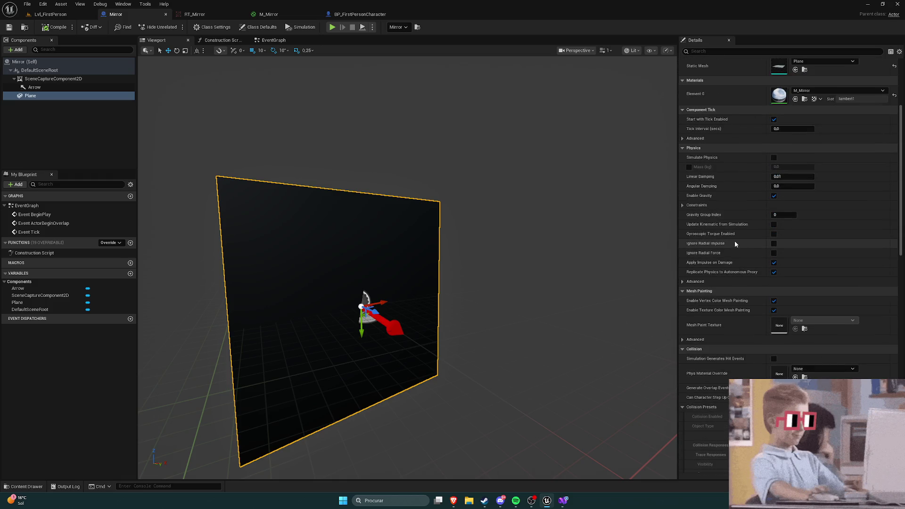
pyautogui.scroll(2, 734, 241)
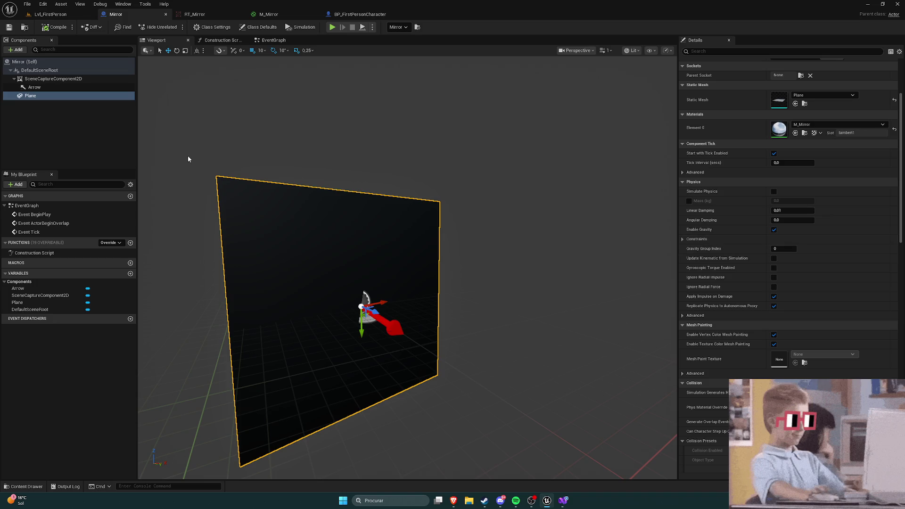
pyautogui.click(106, 79)
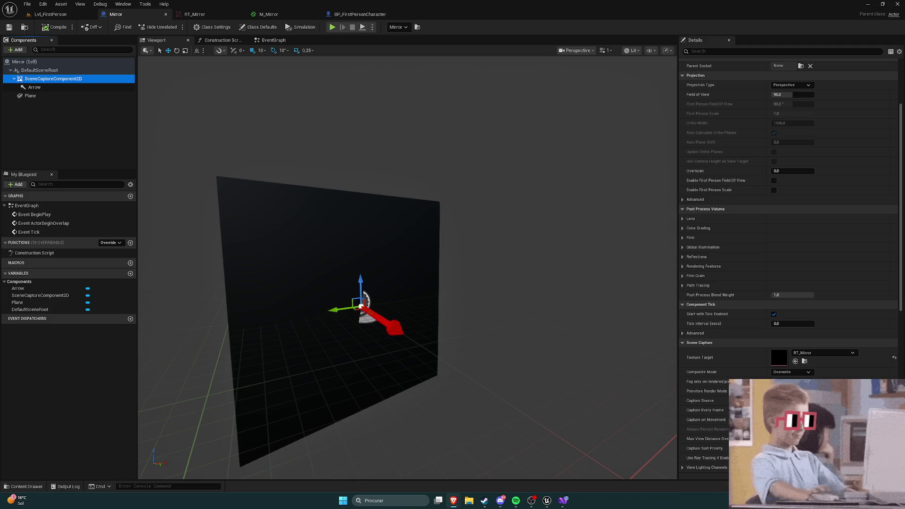
# Step: Browse the scene capture's Lens, mobile Depth of Field and Bloom post-process categories
pyautogui.scroll(-3, 725, 215)
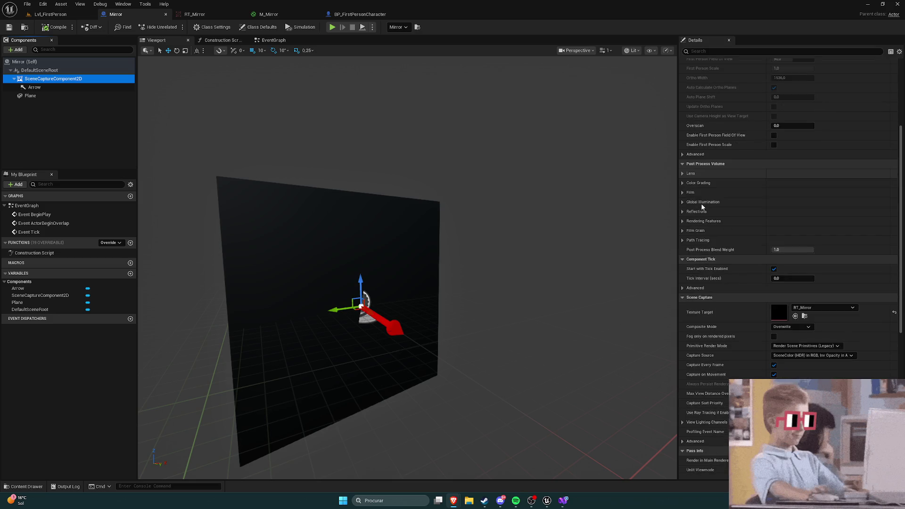
pyautogui.click(682, 174)
pyautogui.click(688, 184)
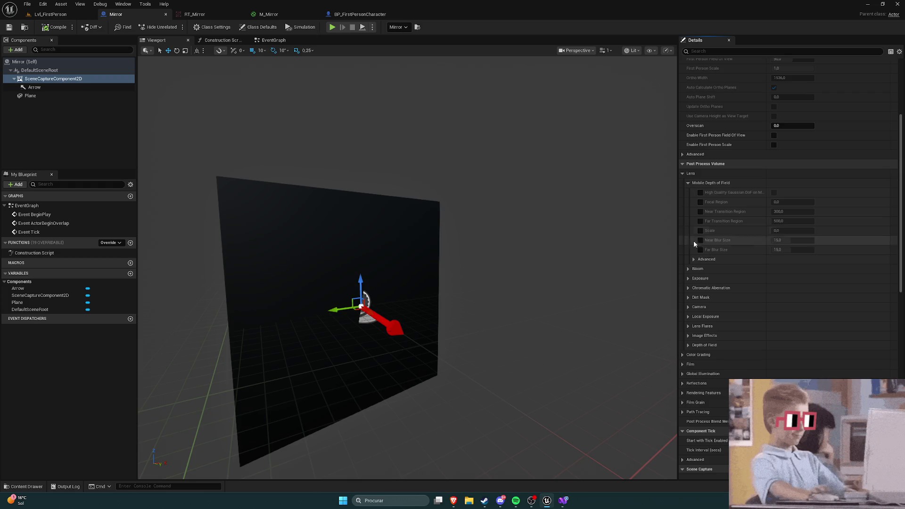
pyautogui.click(690, 269)
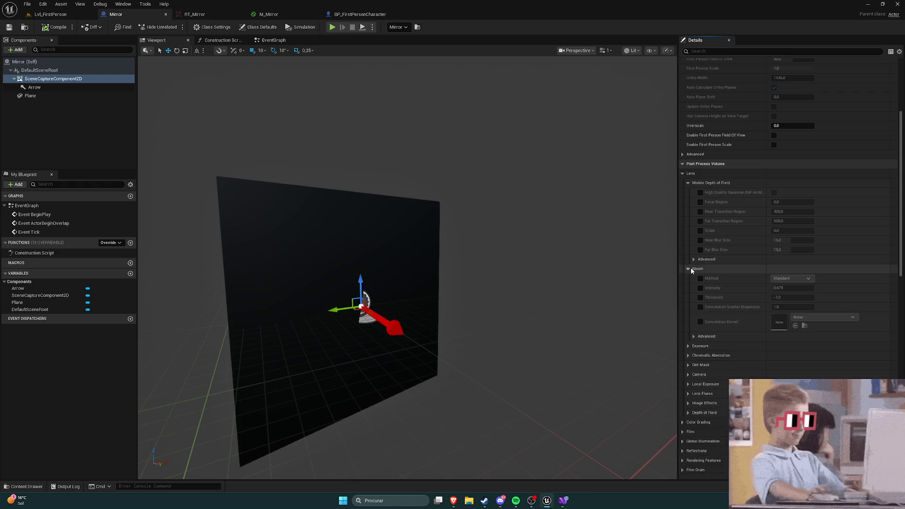
pyautogui.click(691, 270)
pyautogui.click(688, 183)
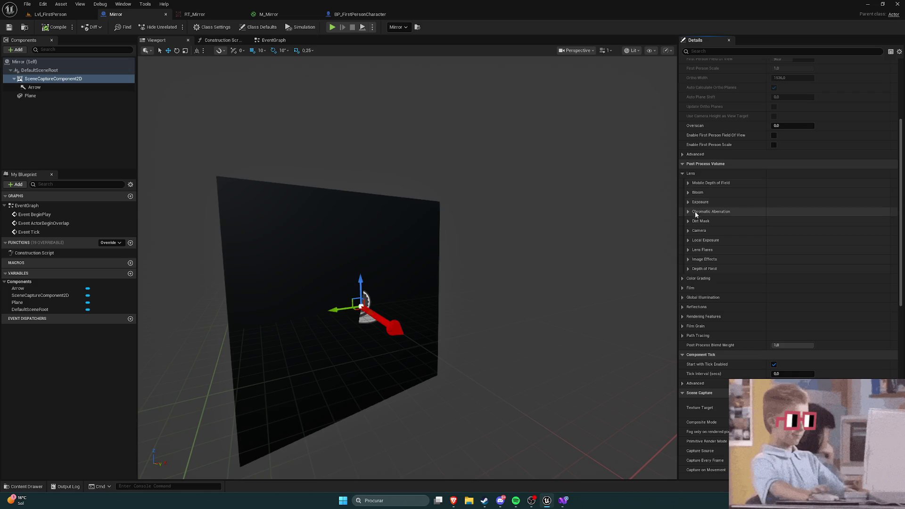
pyautogui.click(688, 192)
pyautogui.click(693, 260)
pyautogui.click(694, 260)
pyautogui.click(688, 193)
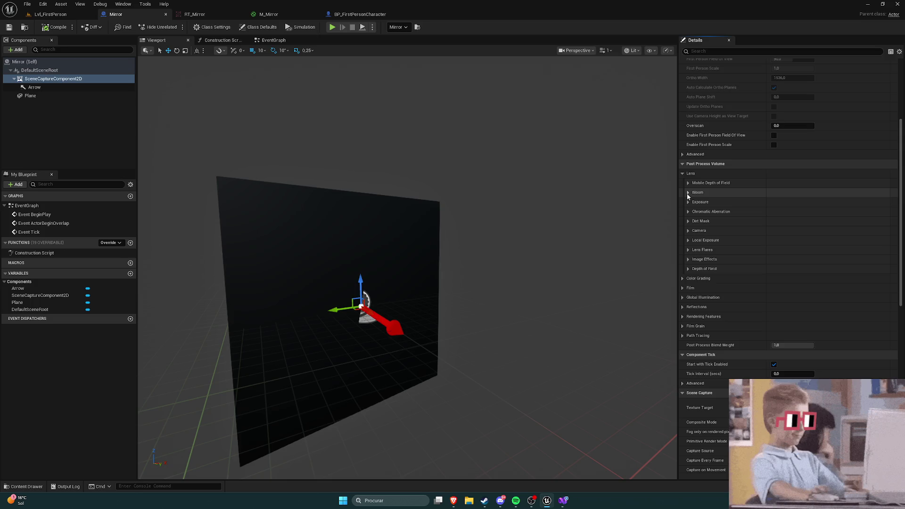
# Step: Enable the Film Grain Intensity override at 0.0 and go back to Lvl_FirstPerson
pyautogui.click(684, 278)
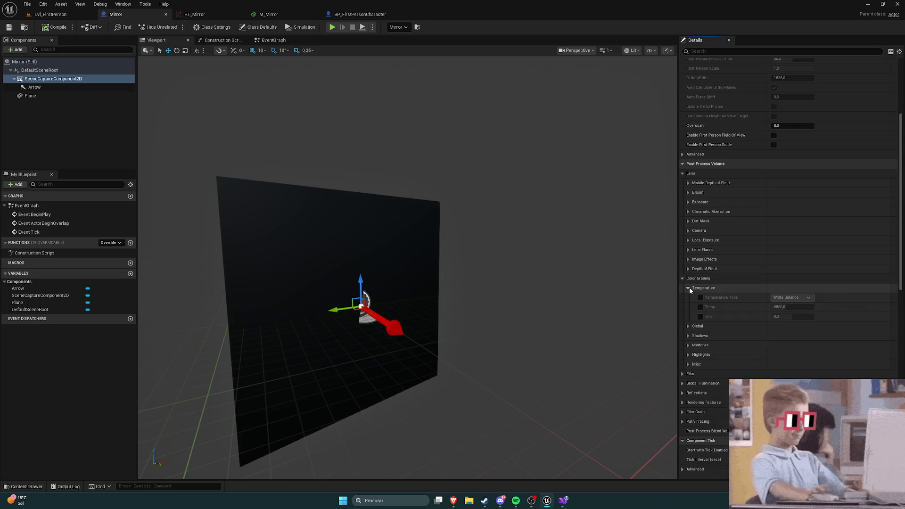
pyautogui.click(683, 278)
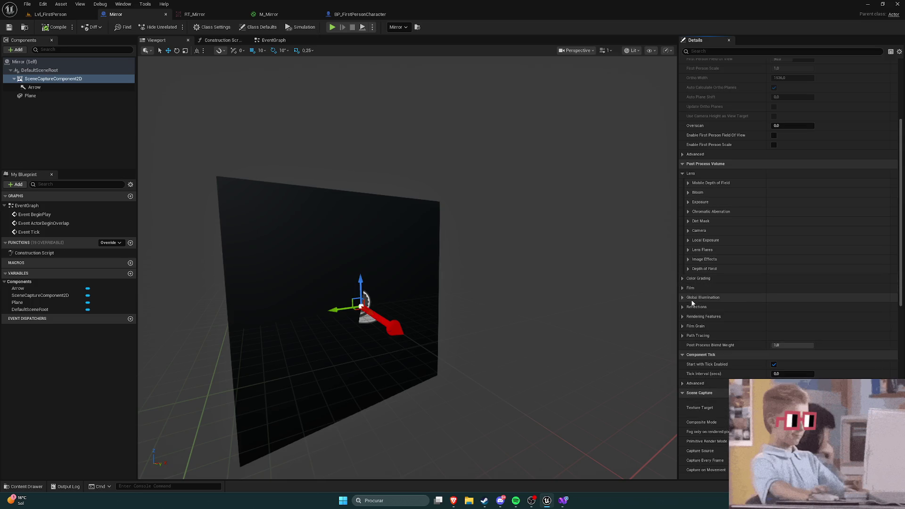
pyautogui.click(683, 326)
pyautogui.click(695, 336)
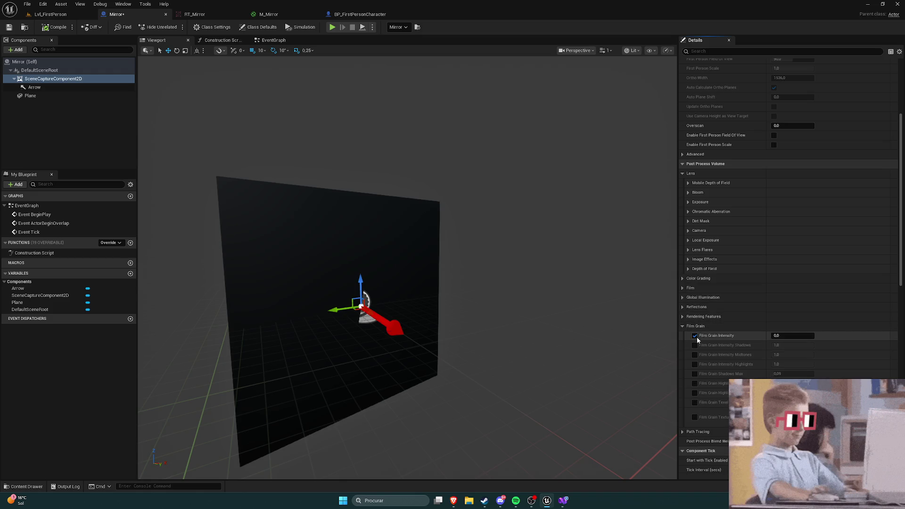
pyautogui.click(683, 326)
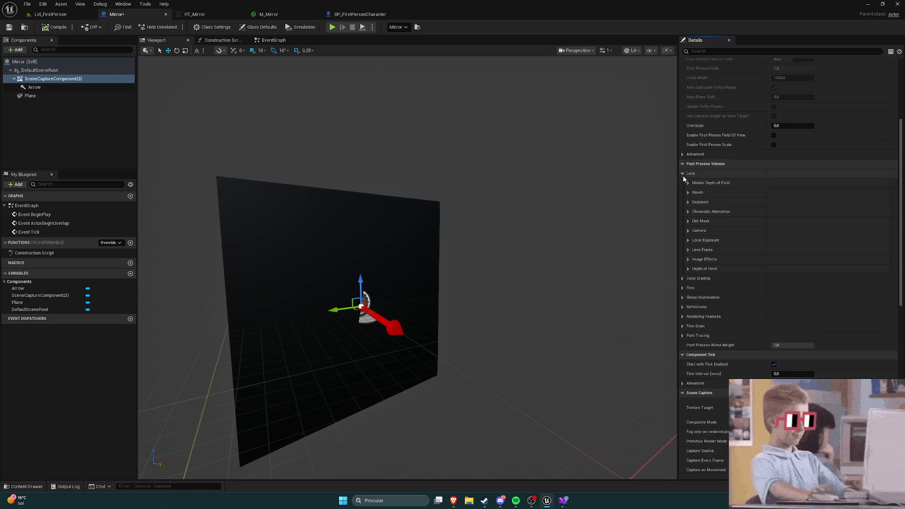
pyautogui.click(688, 192)
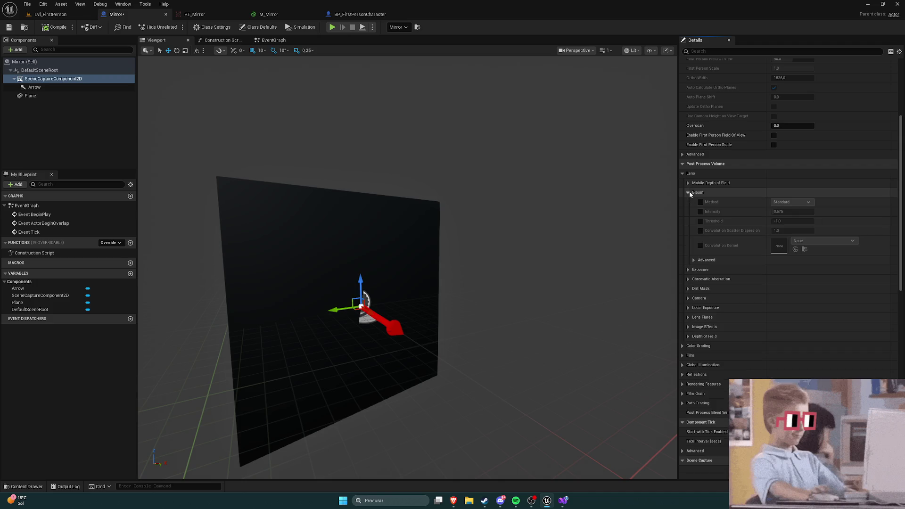
pyautogui.click(51, 15)
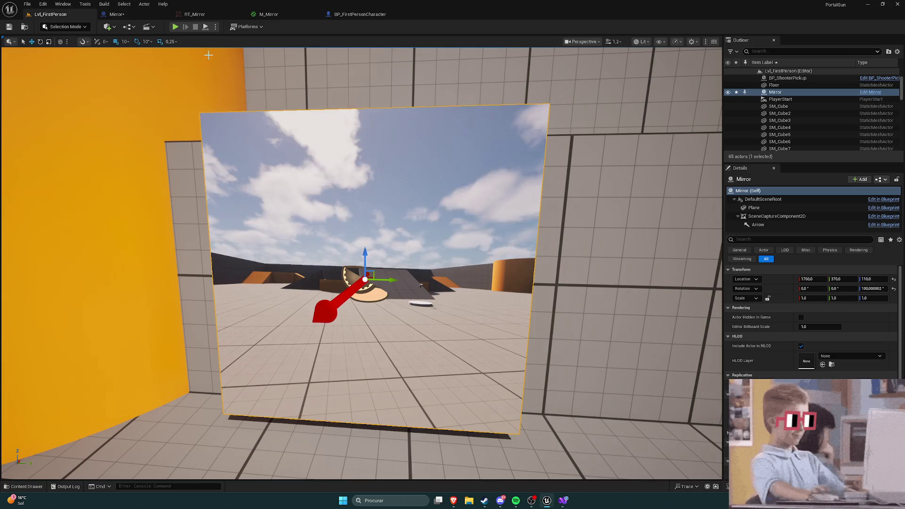
# Step: Play the level, walk up to the mirror to check the character's reflection, then stop
pyautogui.click(177, 27)
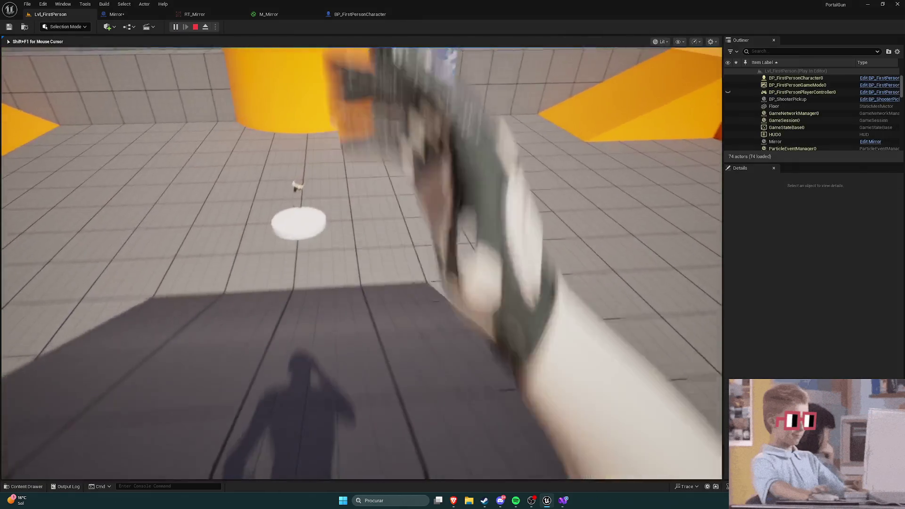
pyautogui.press('w')
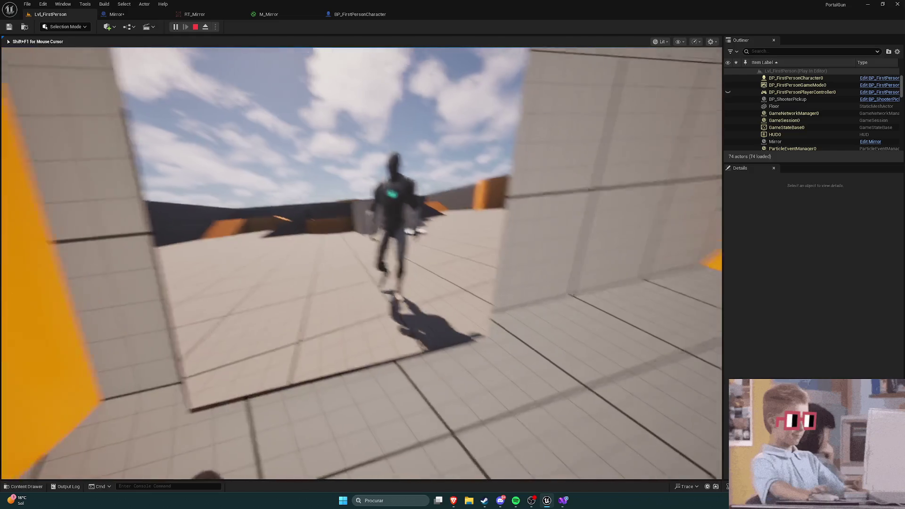
pyautogui.press('w')
pyautogui.press('a')
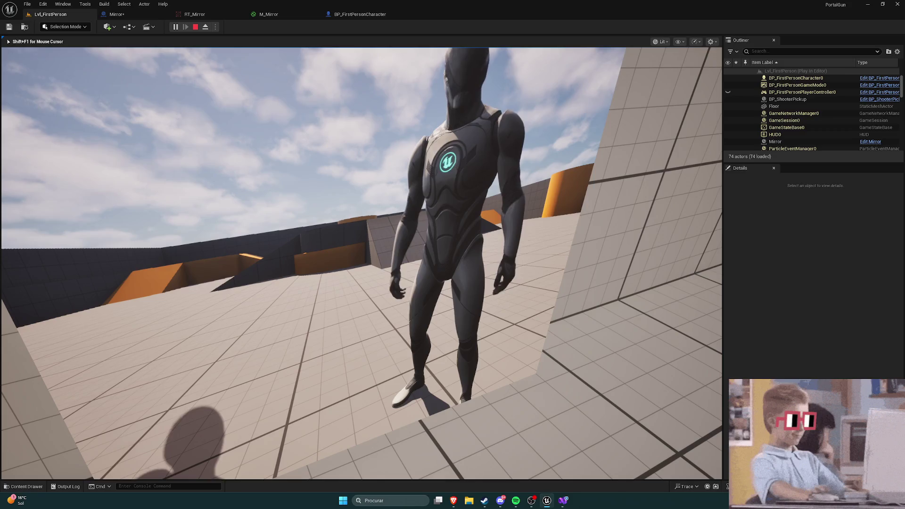
pyautogui.press('Escape')
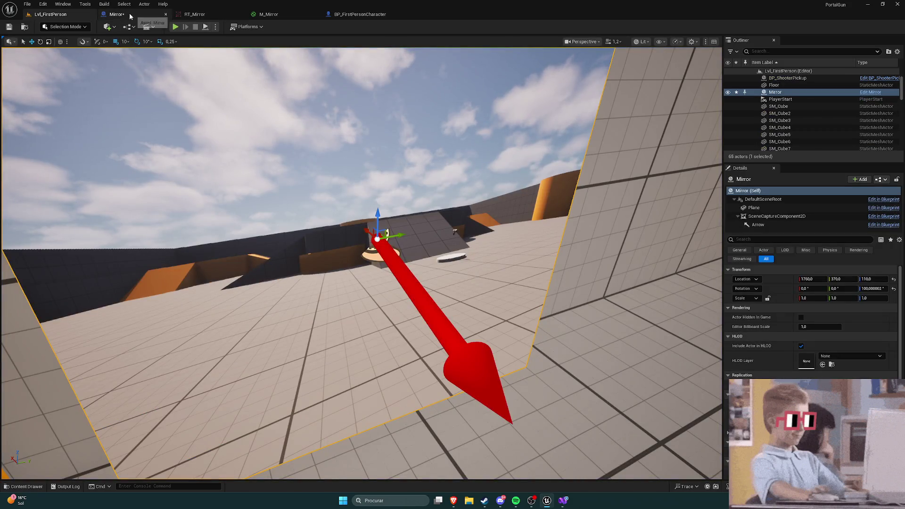
# Step: Cycle through the open tabs to the Mirror blueprint's Scene Capture settings, then bring up the YouTube tutorial
pyautogui.click(131, 16)
pyautogui.click(278, 15)
pyautogui.click(360, 15)
pyautogui.click(269, 14)
pyautogui.click(194, 14)
pyautogui.click(46, 15)
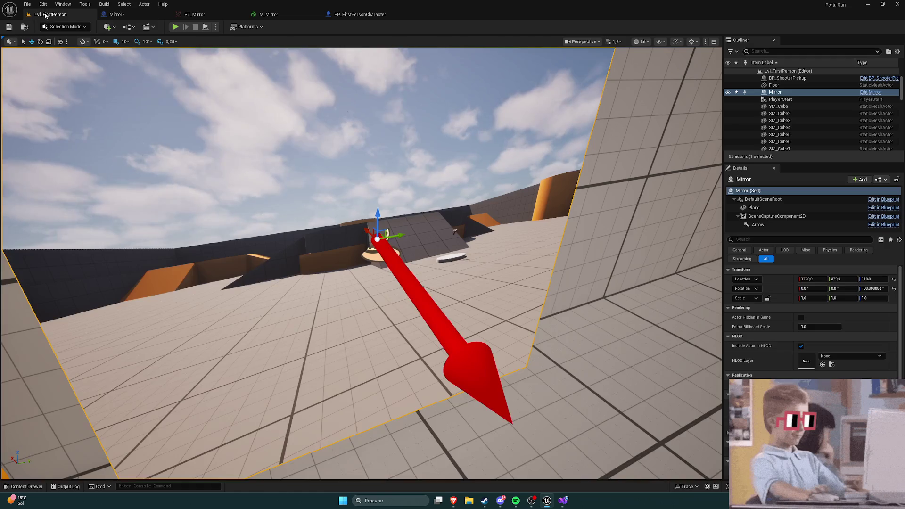
pyautogui.click(118, 15)
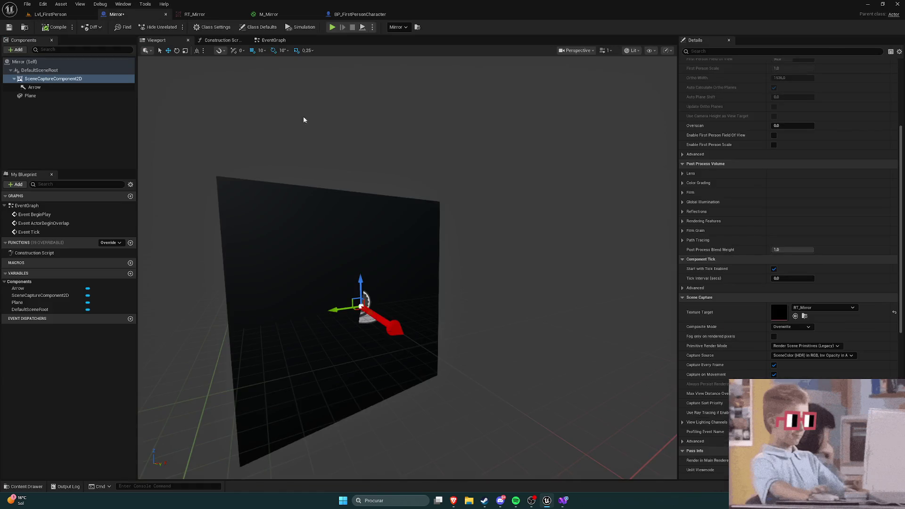
pyautogui.scroll(-3, 750, 195)
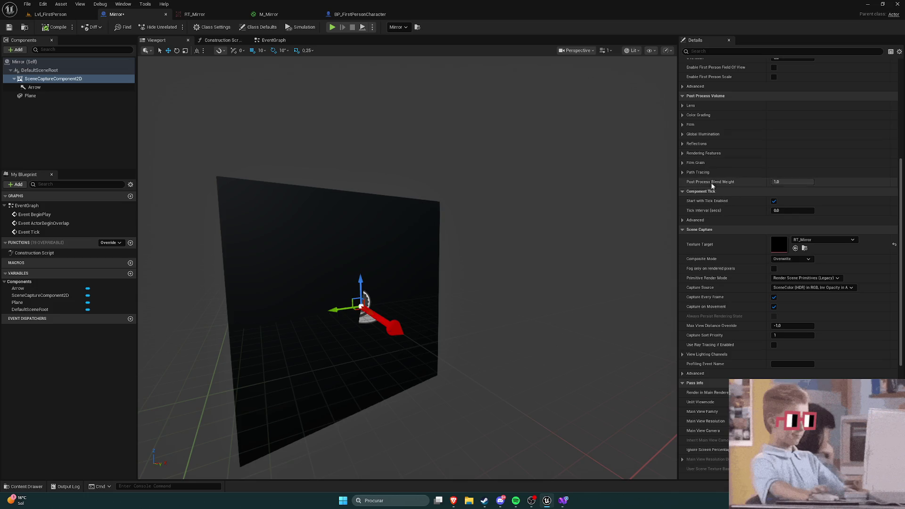
pyautogui.moveTo(453, 500)
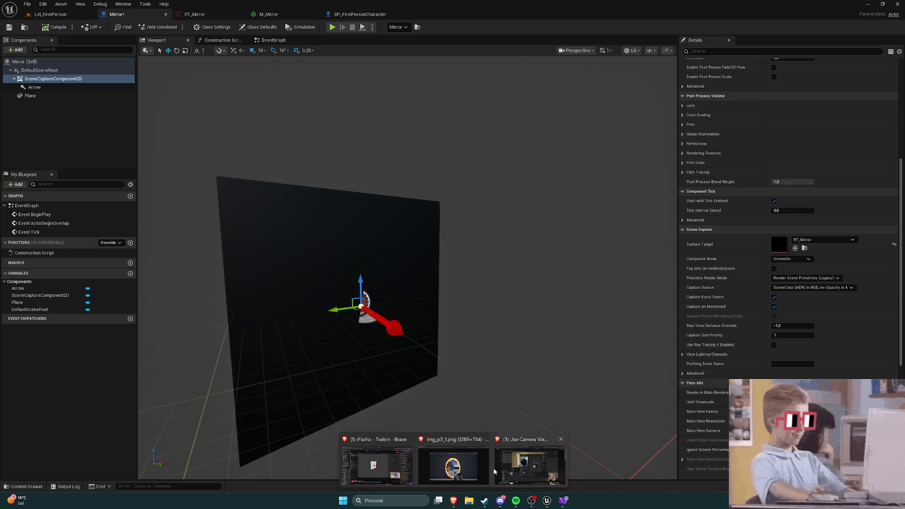
pyautogui.click(471, 466)
# Step: Play the YouTube tutorial, skip ahead to about 8:00, and pause on the material wiring
pyautogui.click(457, 341)
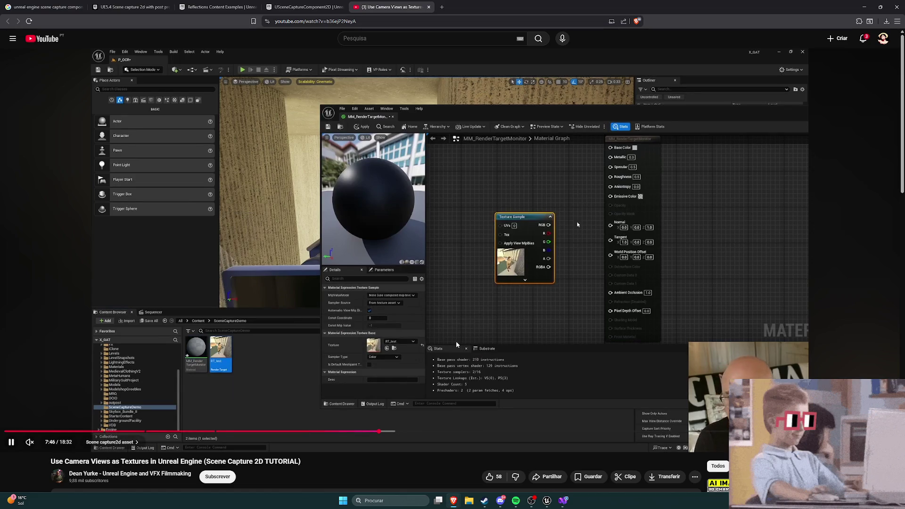
pyautogui.moveTo(381, 434); pyautogui.dragTo(390, 434)
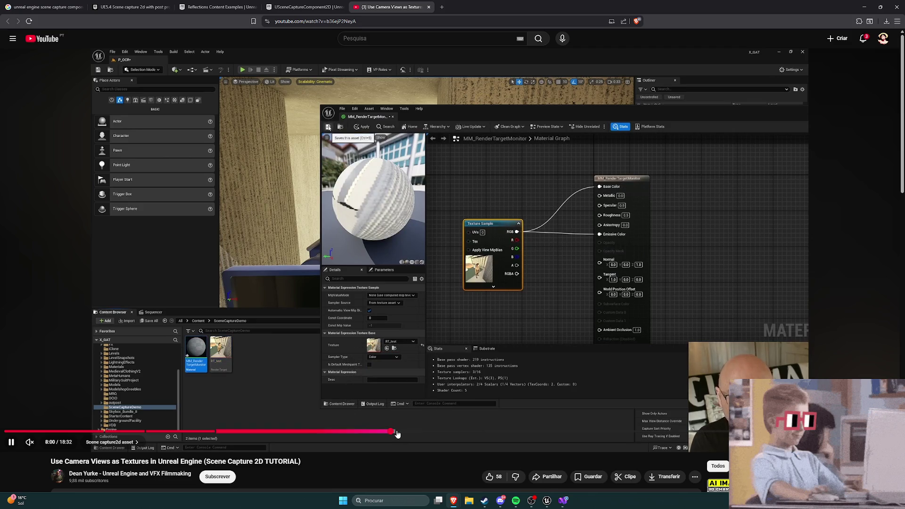
pyautogui.click(447, 328)
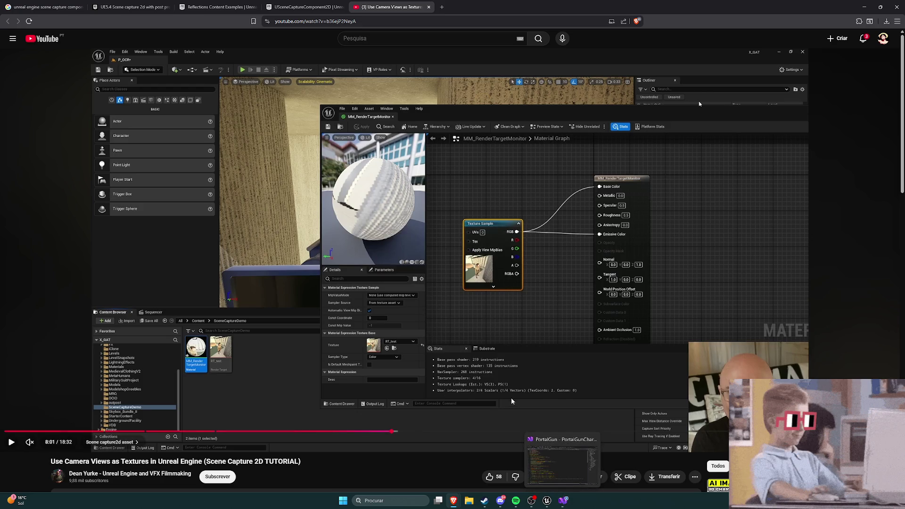
# Step: In M_Mirror, try wiring the Texture Sample into Emissive Color, abort the save, and undo
pyautogui.click(547, 500)
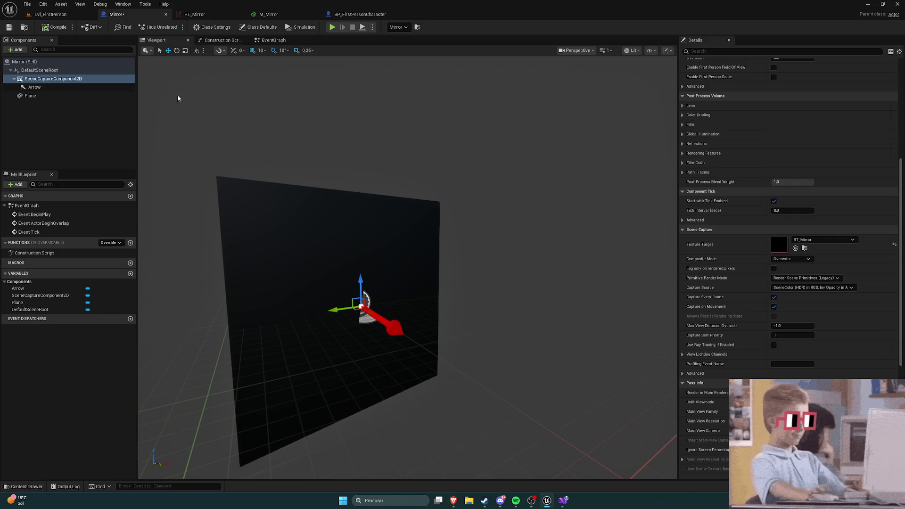
pyautogui.click(279, 14)
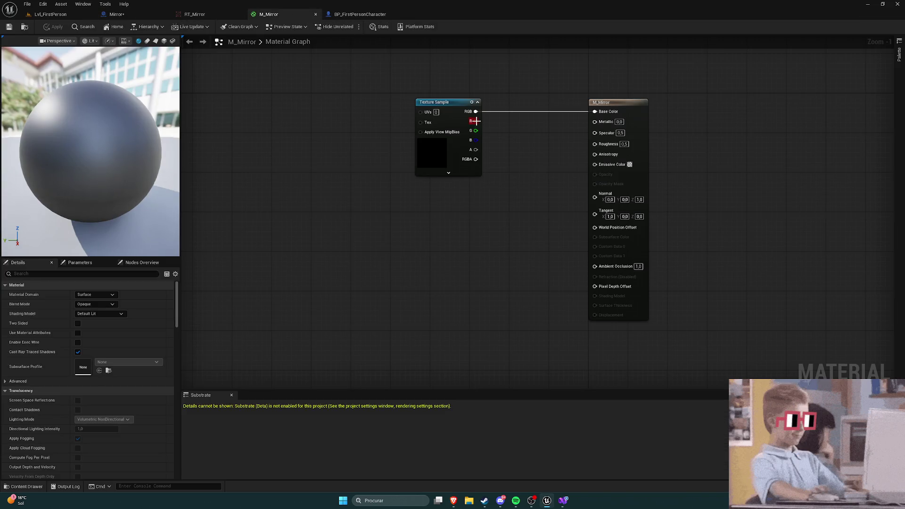
pyautogui.moveTo(470, 116); pyautogui.dragTo(594, 164)
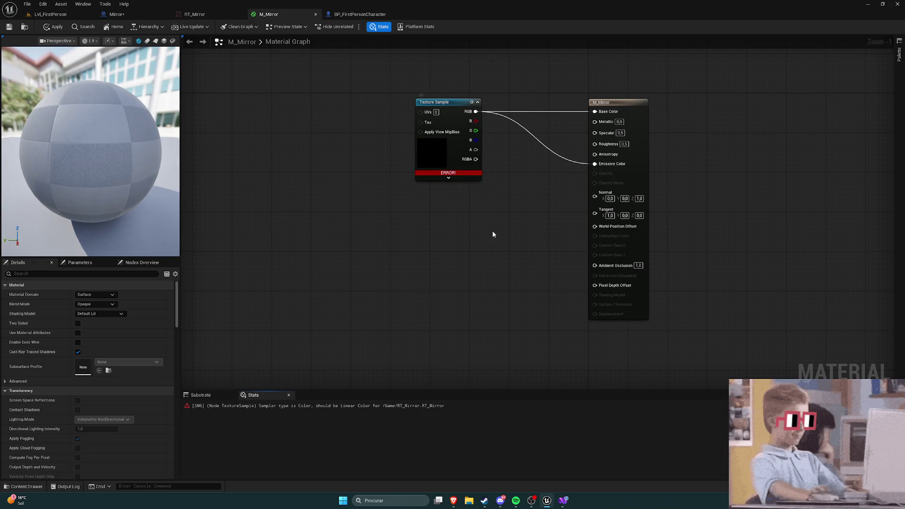
pyautogui.hotkey('ctrl', 's')
pyautogui.click(479, 266)
pyautogui.hotkey('ctrl', 'z')
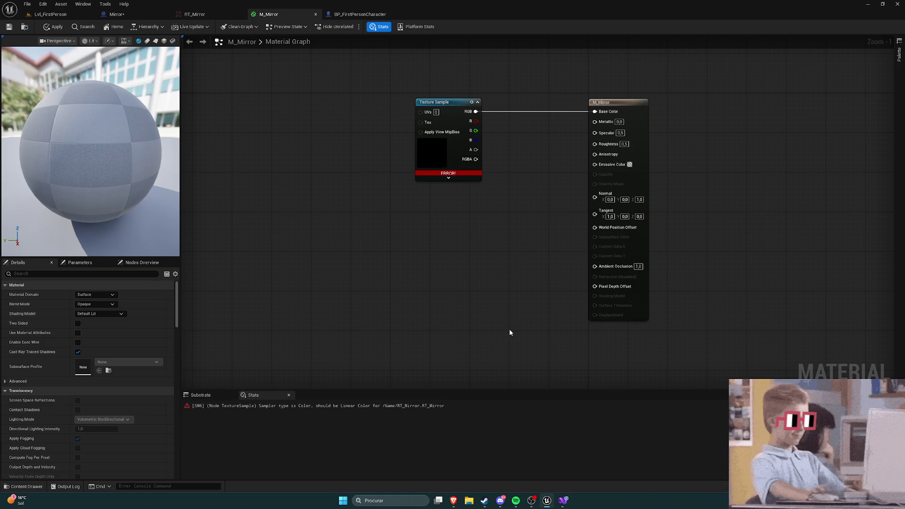
pyautogui.moveTo(452, 500)
pyautogui.click(452, 460)
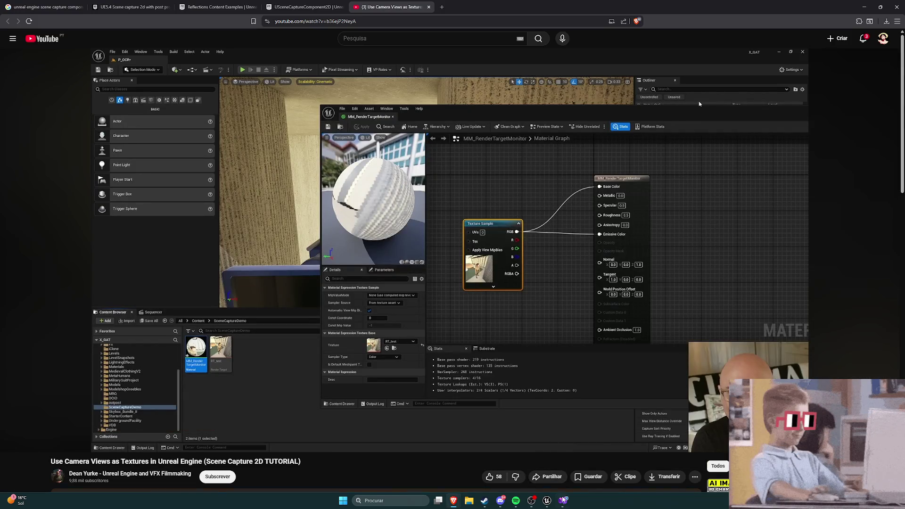
pyautogui.moveTo(564, 501)
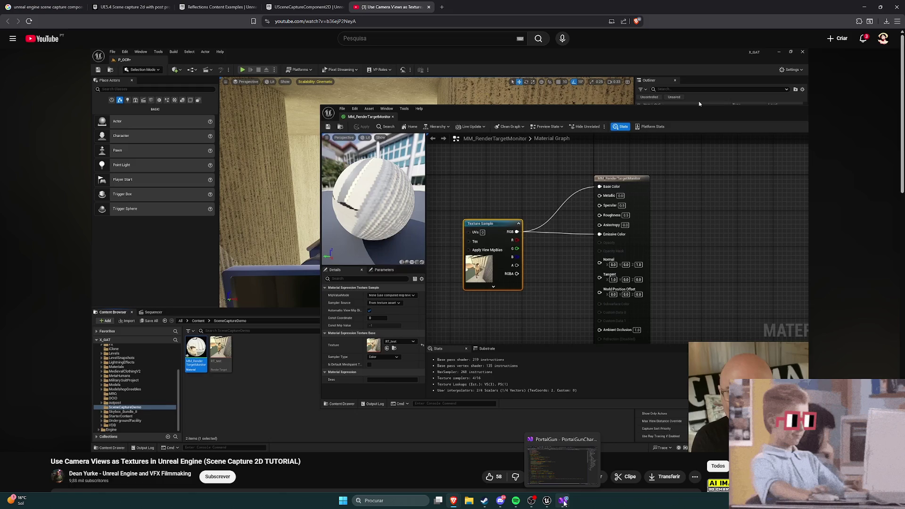
pyautogui.click(561, 445)
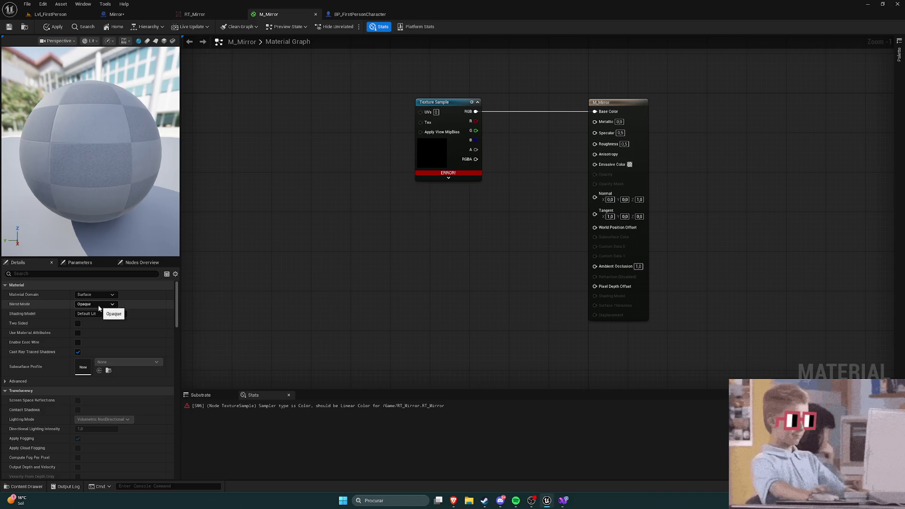
# Step: Keep the Default Lit shading model and apply M_Mirror despite its compilation errors
pyautogui.click(116, 312)
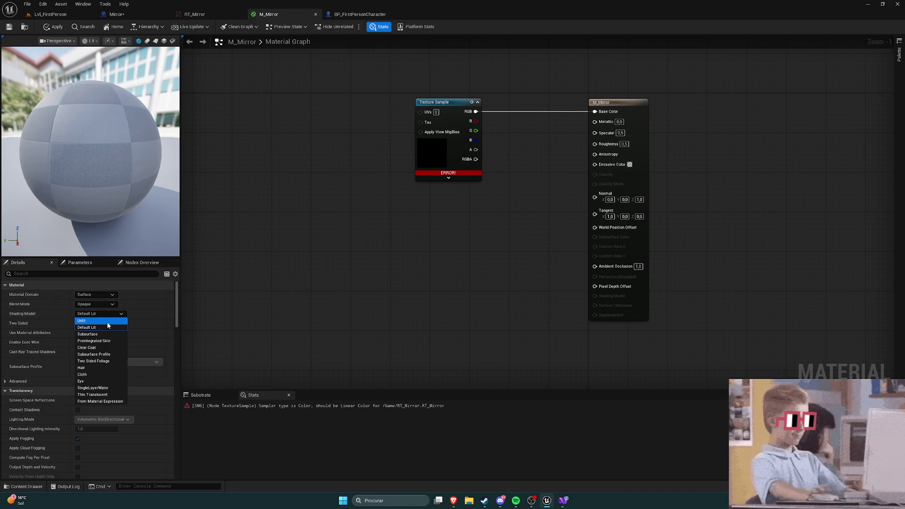
pyautogui.click(107, 325)
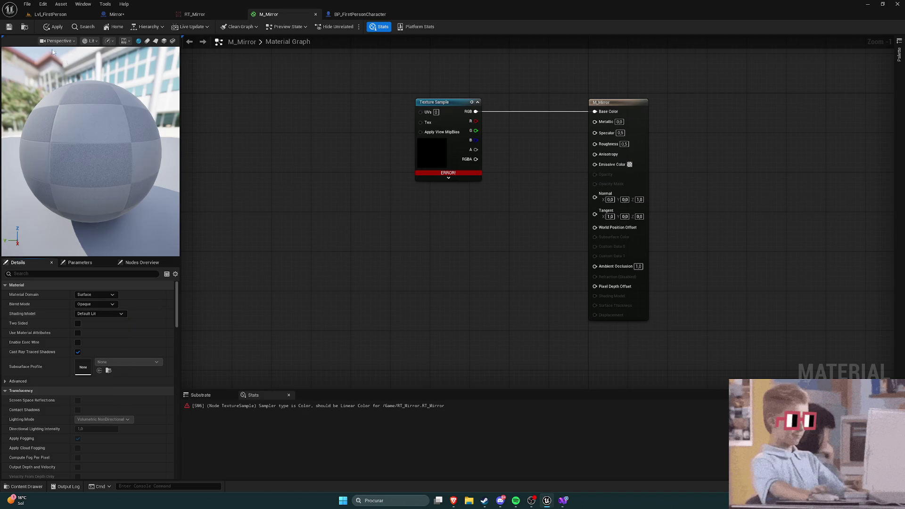
pyautogui.click(42, 27)
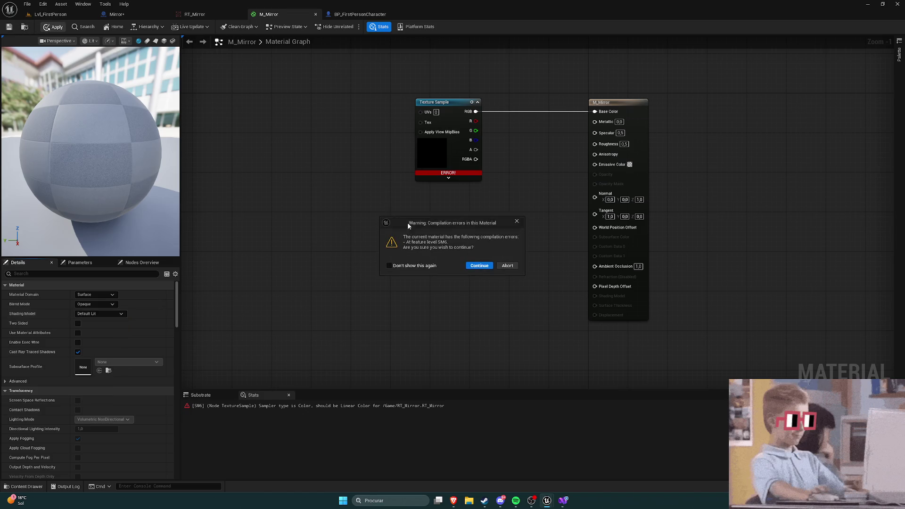
pyautogui.click(479, 265)
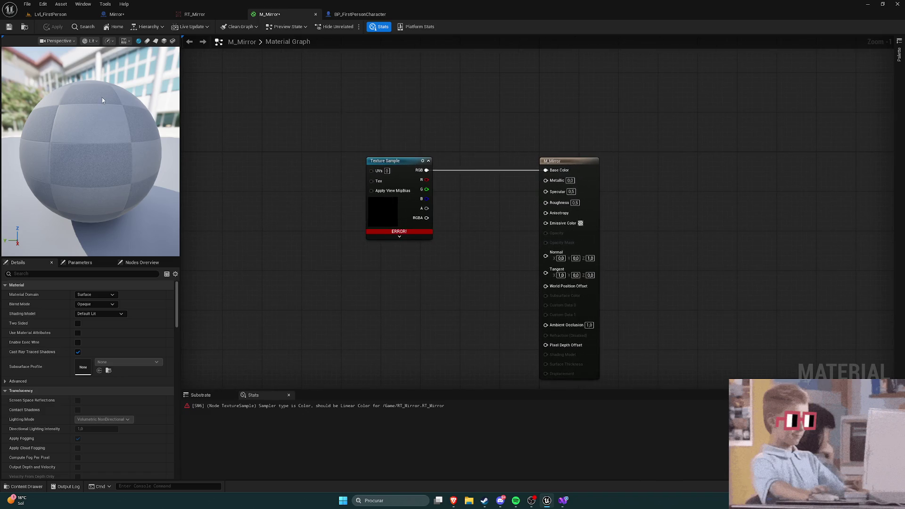
# Step: Show the top-level Content folder assets and open the RT_Mirror render target
pyautogui.hotkey('ctrl', 'space')
pyautogui.click(28, 351)
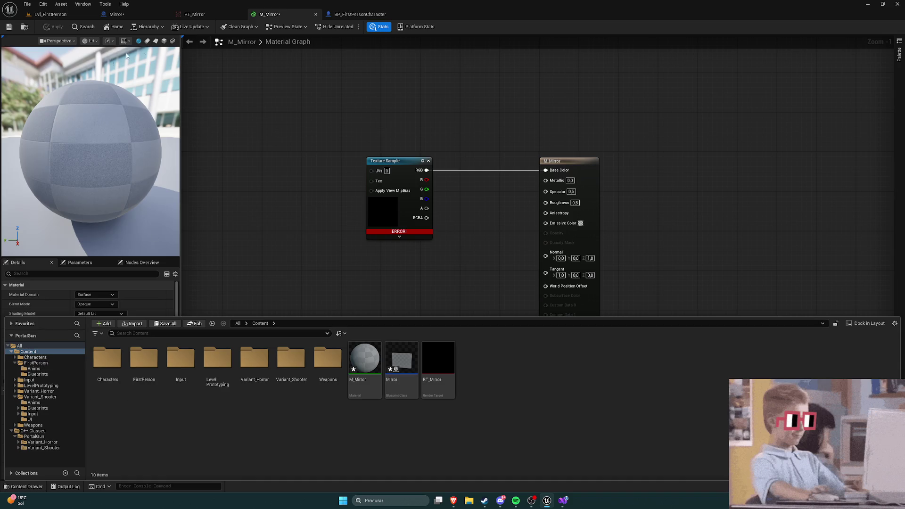
pyautogui.click(195, 14)
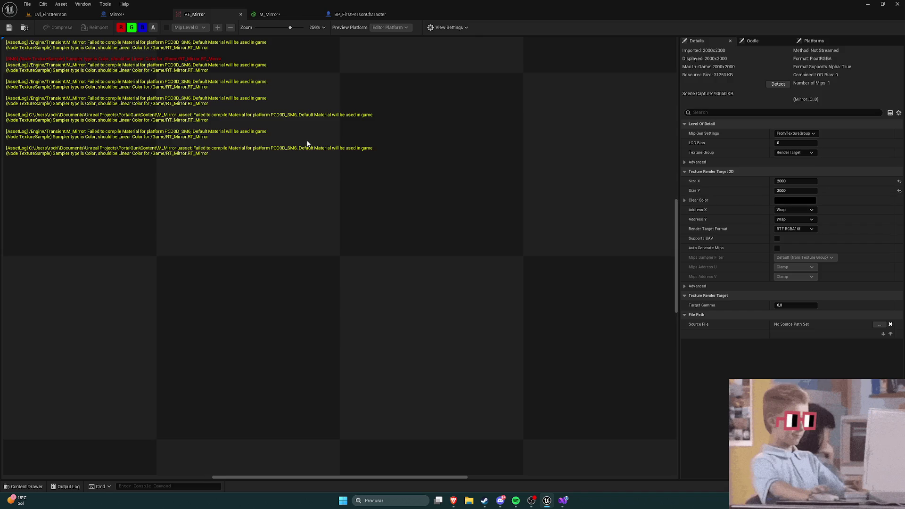
# Step: Run a quick play session from Lvl_FirstPerson to test the mirror
pyautogui.scroll(-4, 324, 128)
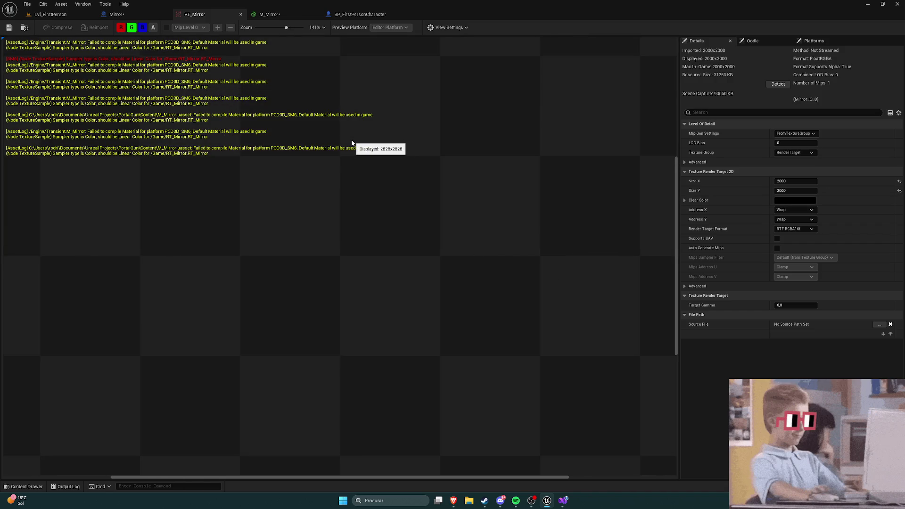
pyautogui.scroll(-4, 351, 142)
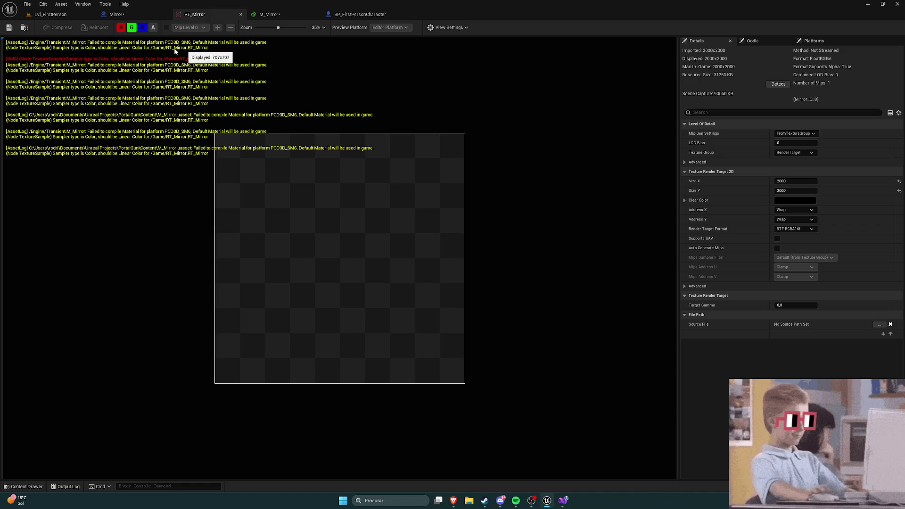
pyautogui.click(268, 14)
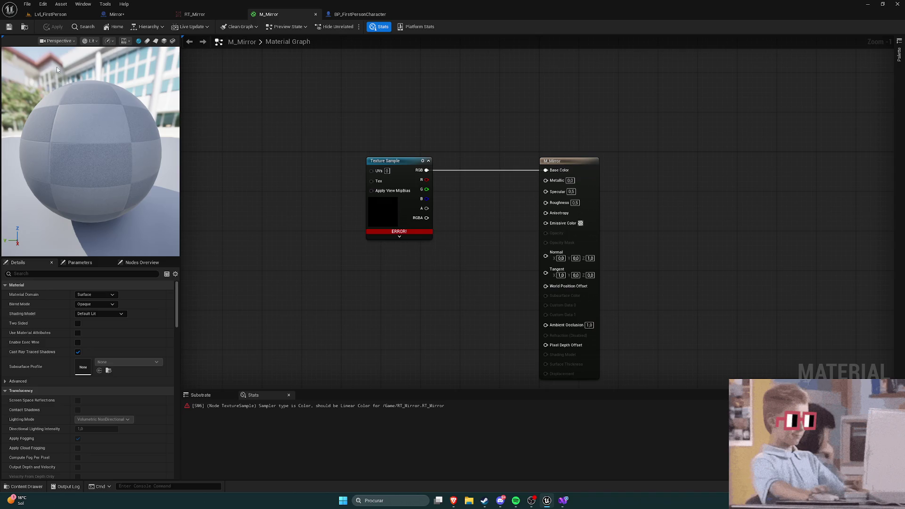
pyautogui.click(47, 14)
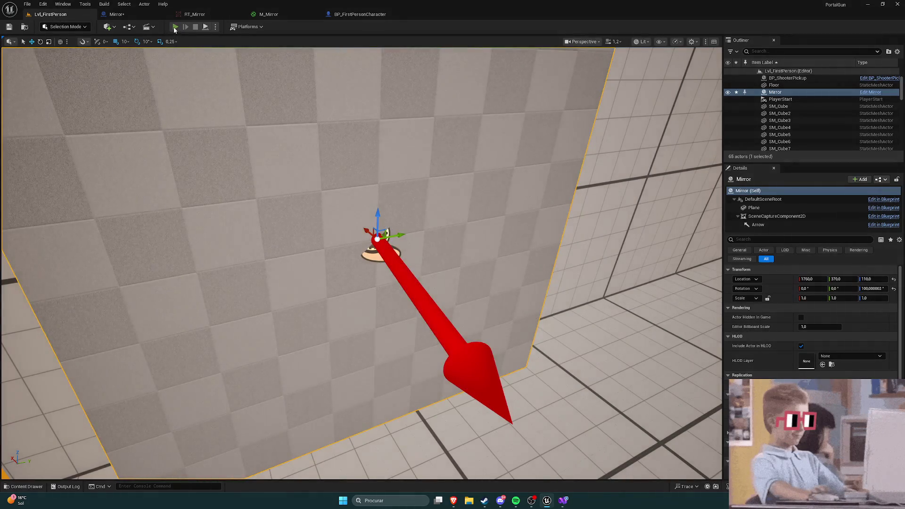
pyautogui.click(174, 27)
pyautogui.press('Escape')
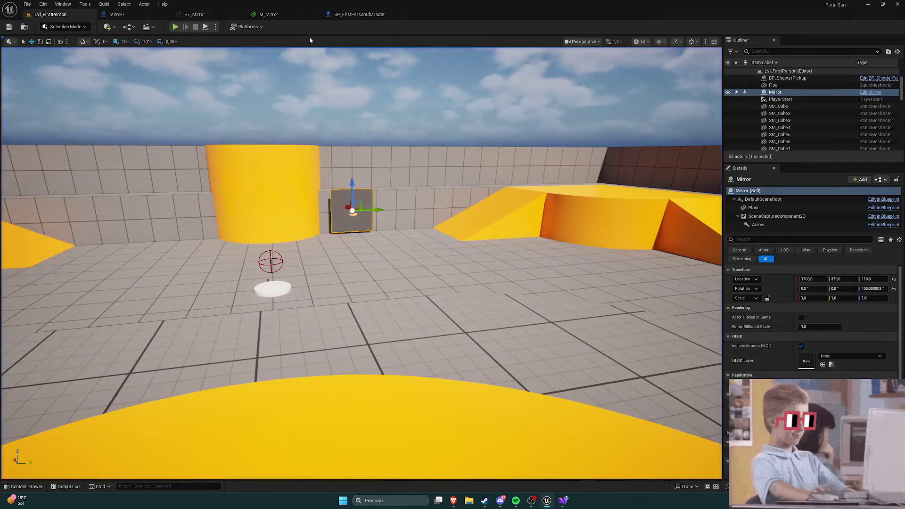
# Step: Inspect M_Mirror's Texture Sample without changing its texture, then save the Mirror blueprint
pyautogui.click(346, 15)
pyautogui.click(278, 15)
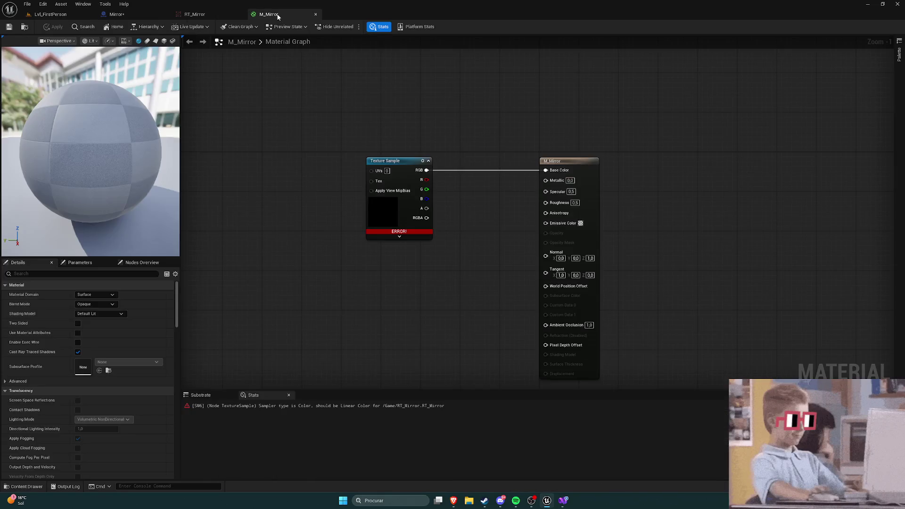
pyautogui.moveTo(485, 218); pyautogui.dragTo(352, 190)
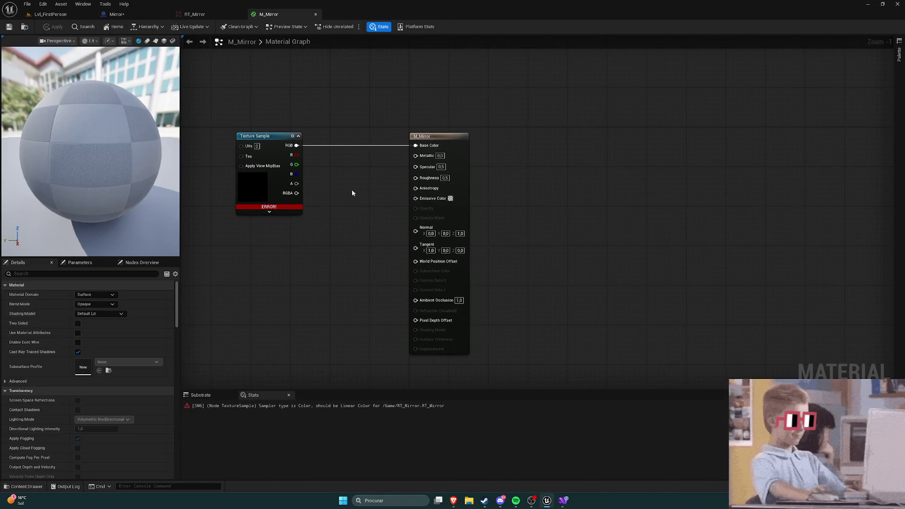
pyautogui.click(276, 147)
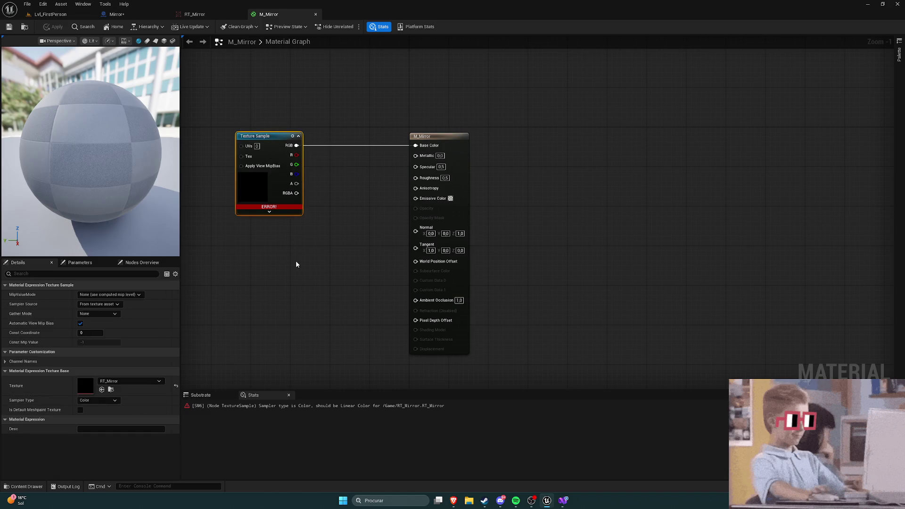
pyautogui.click(128, 382)
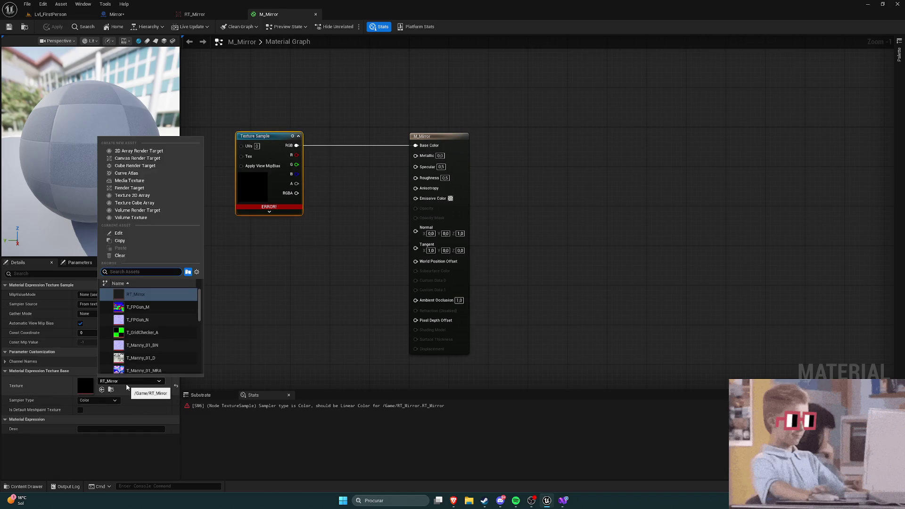
pyautogui.click(244, 308)
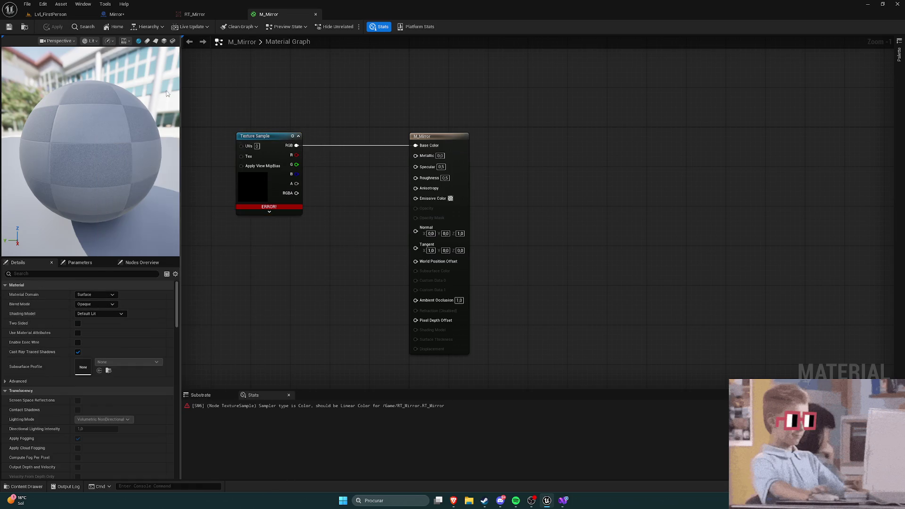
pyautogui.click(115, 14)
pyautogui.click(14, 27)
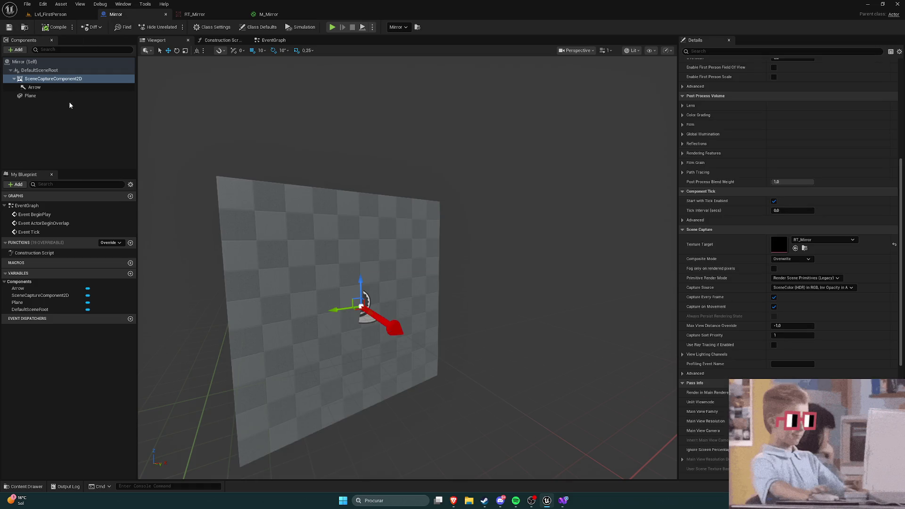
# Step: Select and review the Mirror blueprint's scene capture component
pyautogui.click(66, 79)
pyautogui.scroll(-1, 680, 212)
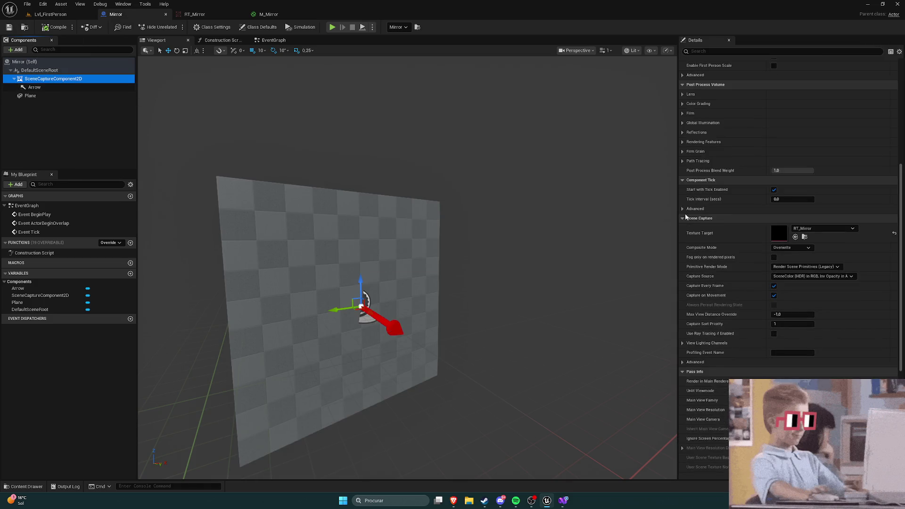
pyautogui.click(98, 144)
# Step: Set RT_Mirror's Size X and Size Y to 1, then return to the M_Mirror graph
pyautogui.click(190, 15)
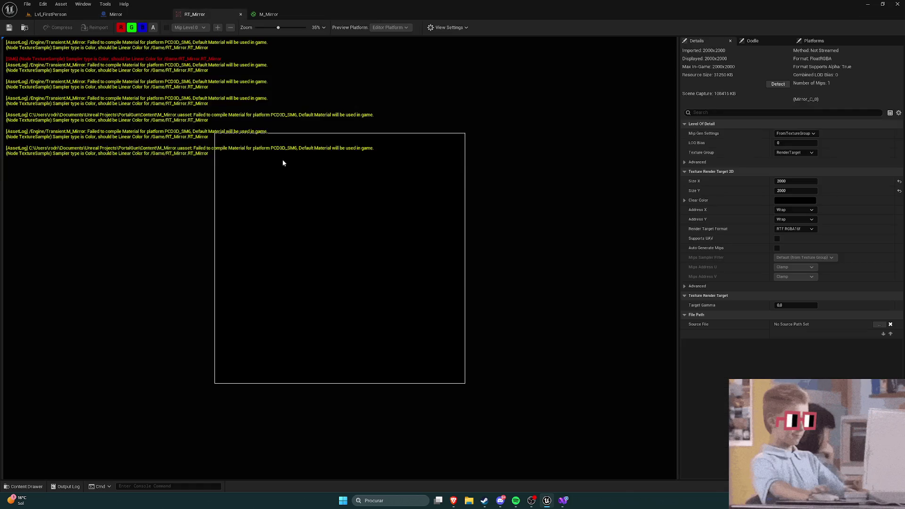
pyautogui.scroll(-2, 330, 186)
pyautogui.scroll(1, 356, 195)
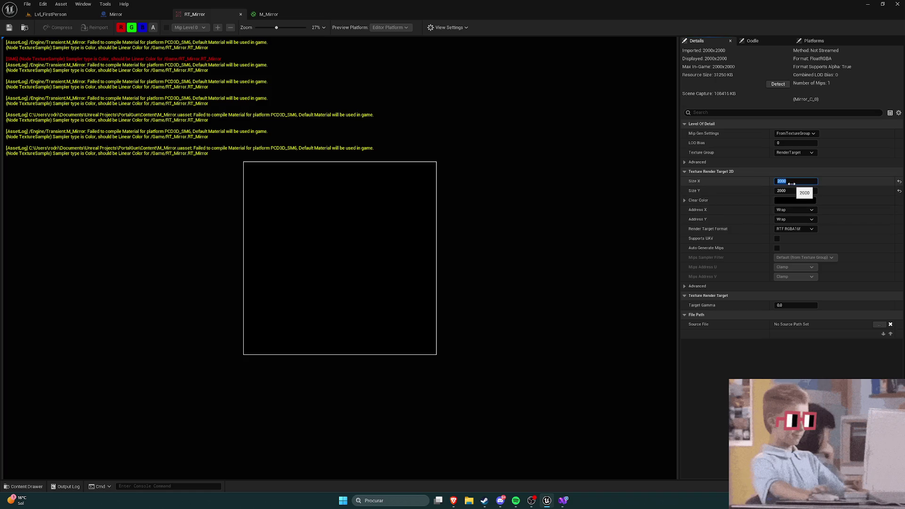
pyautogui.write('1')
pyautogui.press('Tab')
pyautogui.write('1')
pyautogui.press('Return')
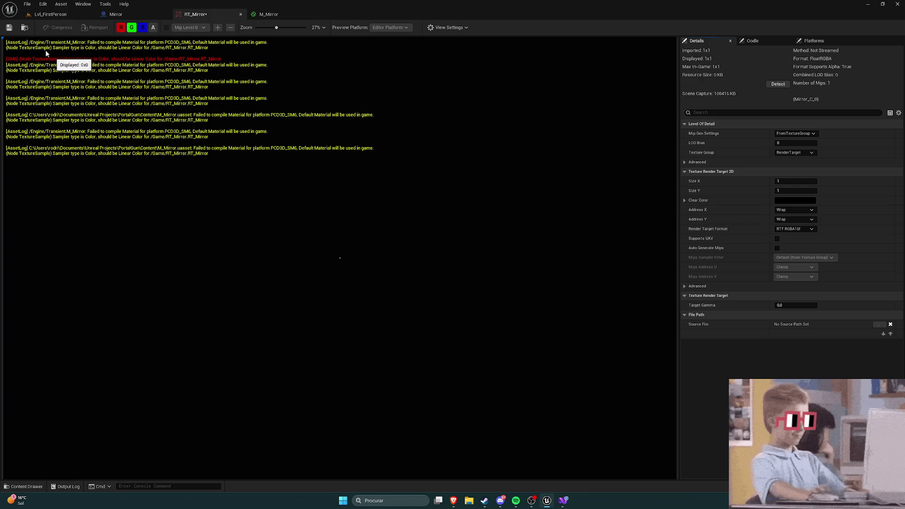
pyautogui.click(128, 15)
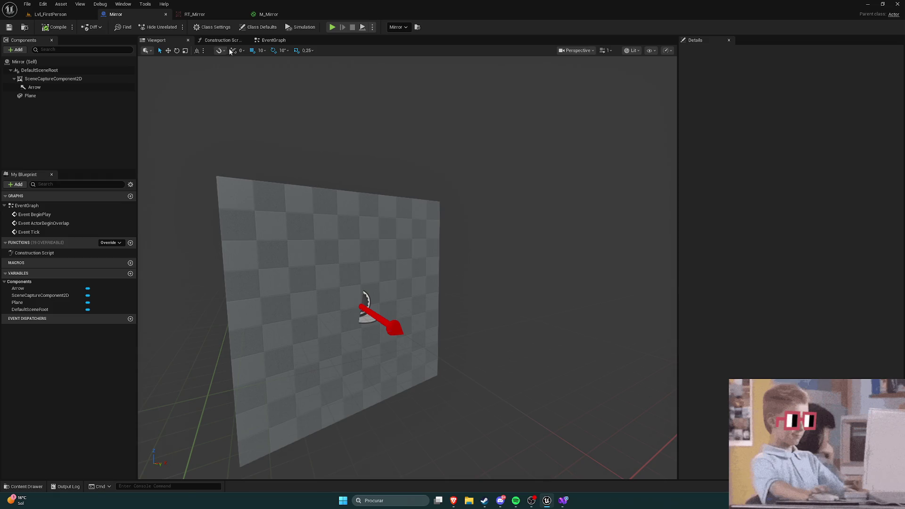
pyautogui.click(262, 15)
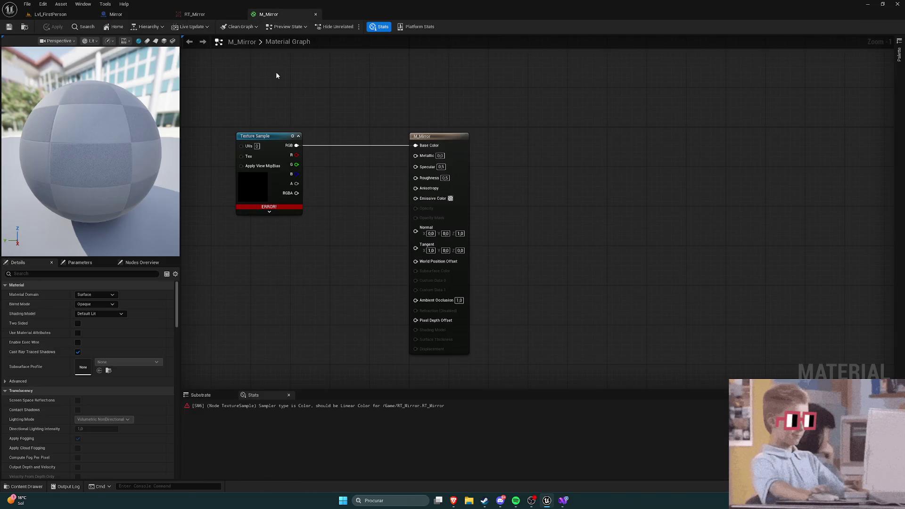
# Step: Preview the Texture Sample, then re-link its RGB to Base Color and apply despite the compile error
pyautogui.click(273, 138)
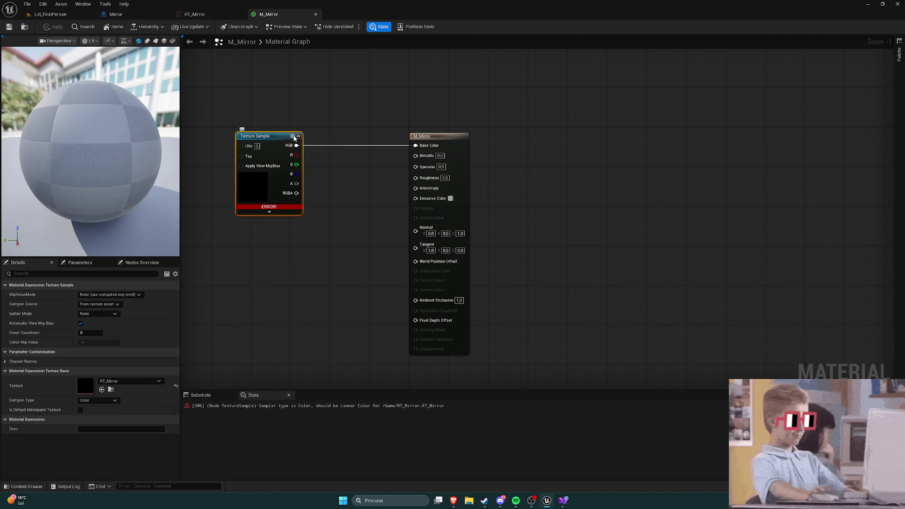
pyautogui.click(293, 137)
pyautogui.click(293, 136)
pyautogui.moveTo(273, 206)
pyautogui.keyDown('alt'); pyautogui.click(318, 149); pyautogui.keyUp('alt')
pyautogui.click(8, 27)
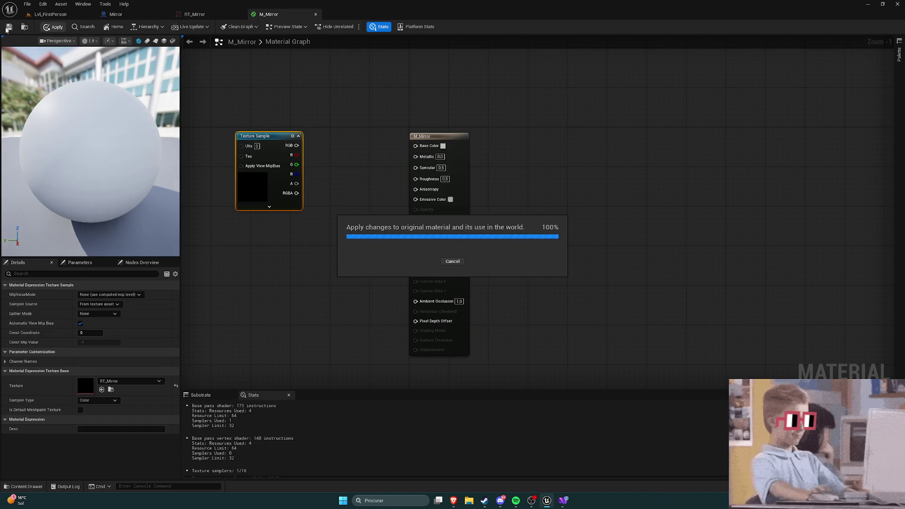
pyautogui.moveTo(296, 145); pyautogui.dragTo(417, 145)
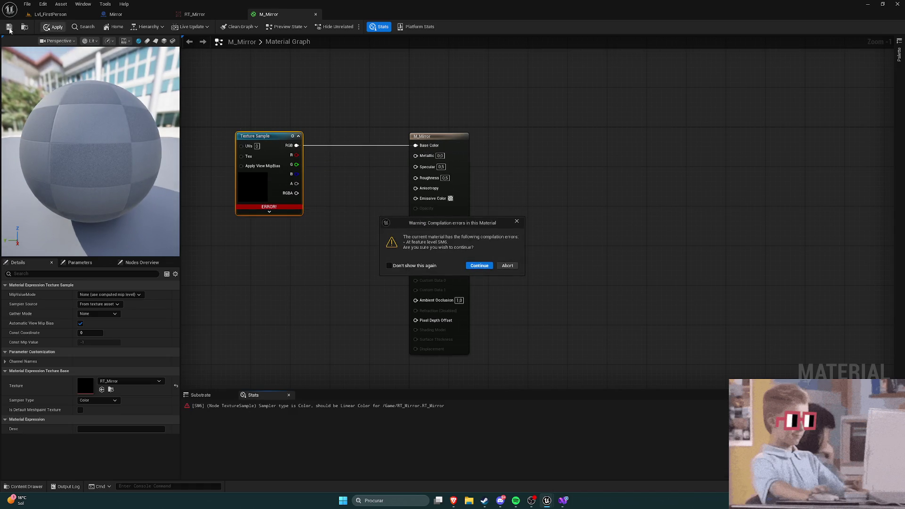
pyautogui.click(479, 265)
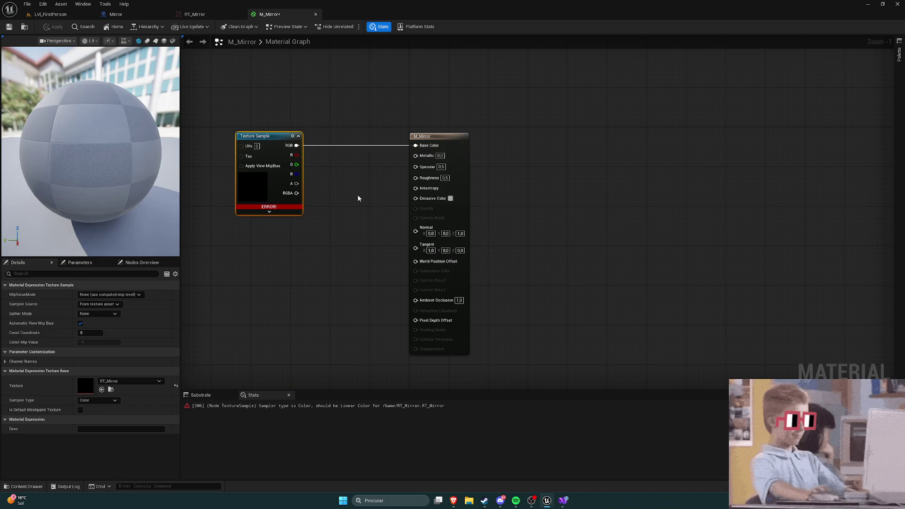
# Step: Break the Texture Sample→Base Color link, apply, delete the node, and return to RT_Mirror
pyautogui.click(338, 150)
pyautogui.rightClick(340, 147)
pyautogui.click(368, 156)
pyautogui.click(41, 28)
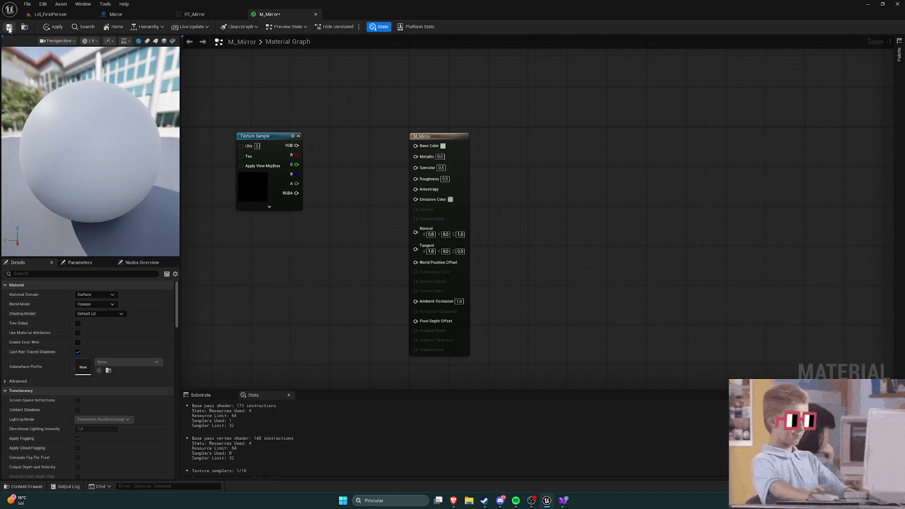
pyautogui.click(263, 136)
pyautogui.press('Delete')
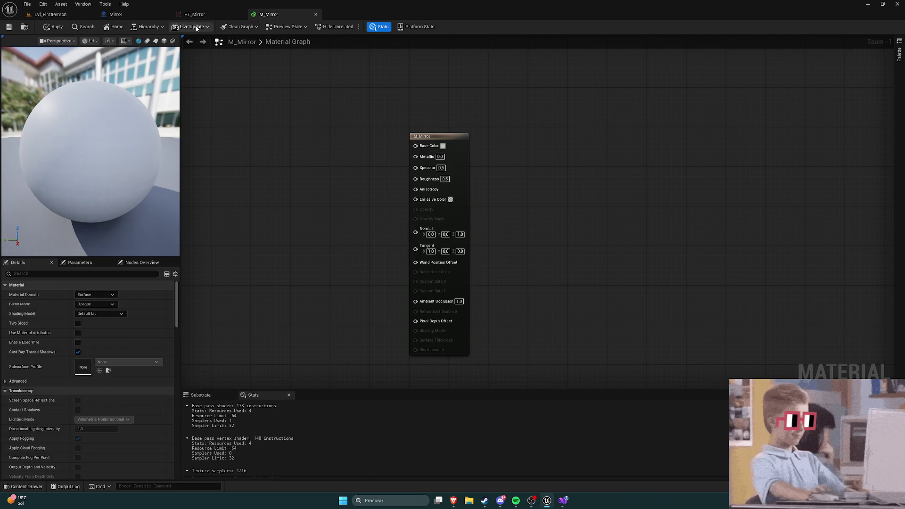
pyautogui.click(129, 11)
pyautogui.click(195, 14)
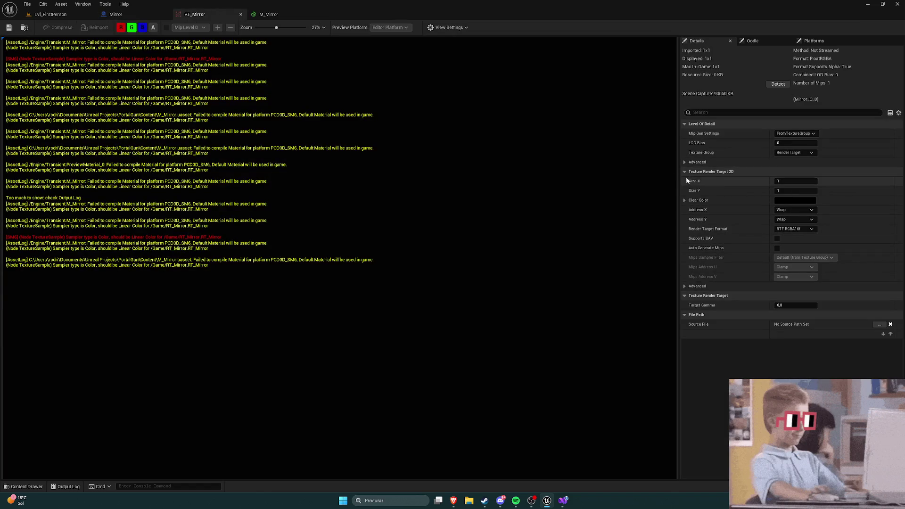
# Step: Glance at Lvl_FirstPerson and RT_Mirror, then select the Mirror blueprint's SceneCaptureComponent2D to check its target
pyautogui.click(50, 14)
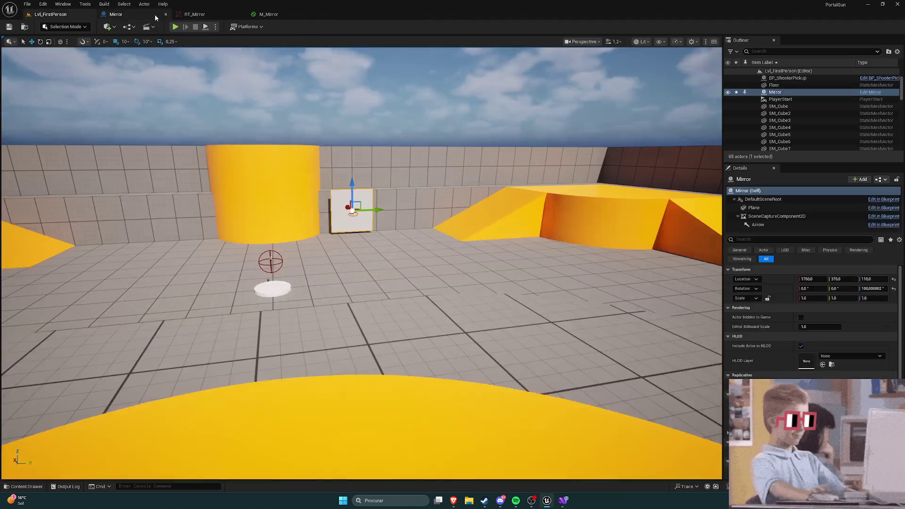
pyautogui.click(118, 14)
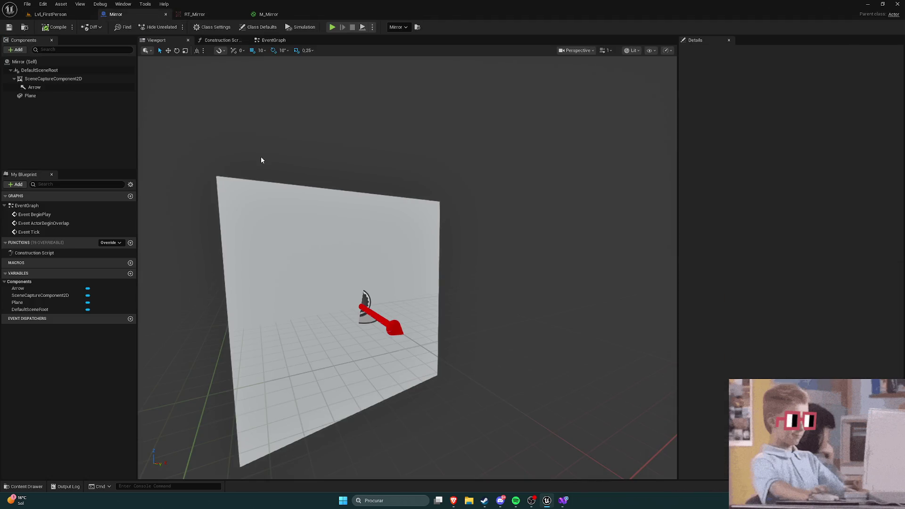
pyautogui.hotkey('ctrl', 'space')
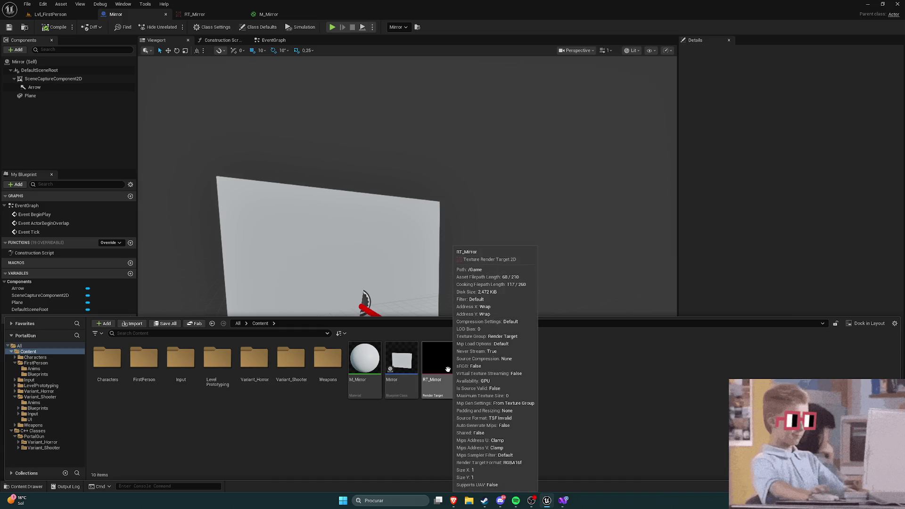
pyautogui.click(202, 14)
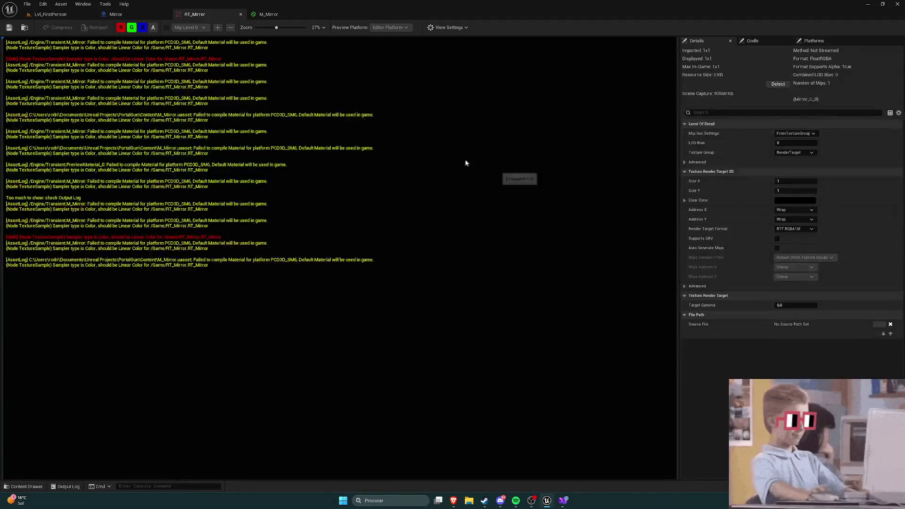
pyautogui.click(119, 14)
pyautogui.click(52, 79)
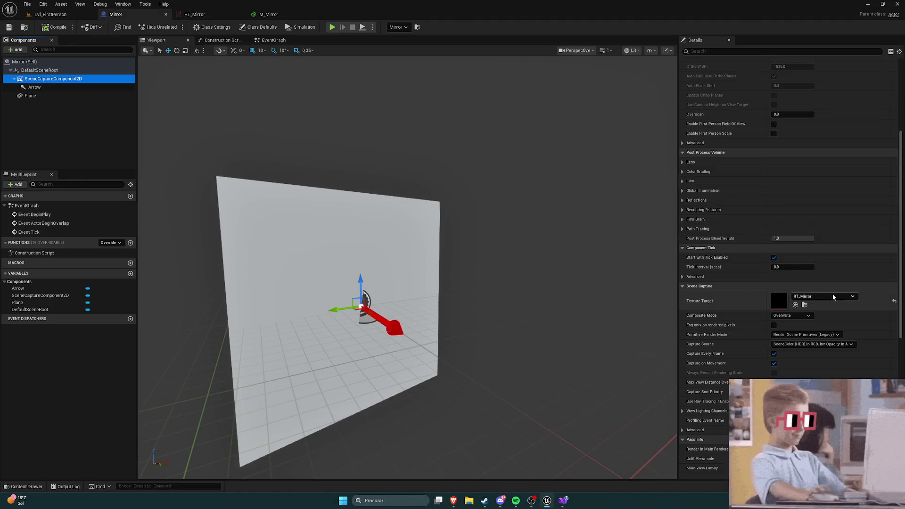